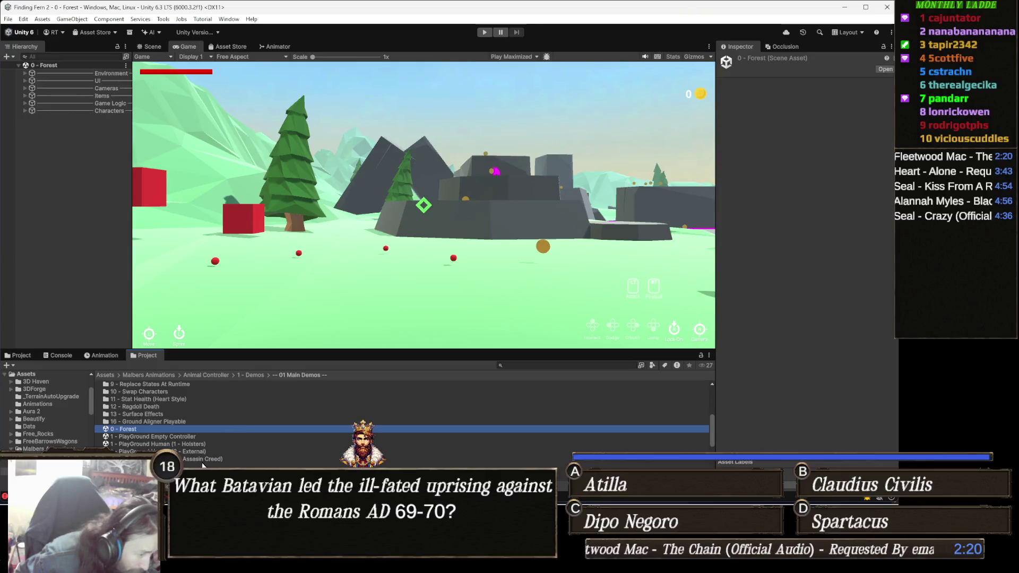
- Open the 1 - PlayGround Human (3 - Assassin Creed) demo scene and start Play mode
click(197, 459)
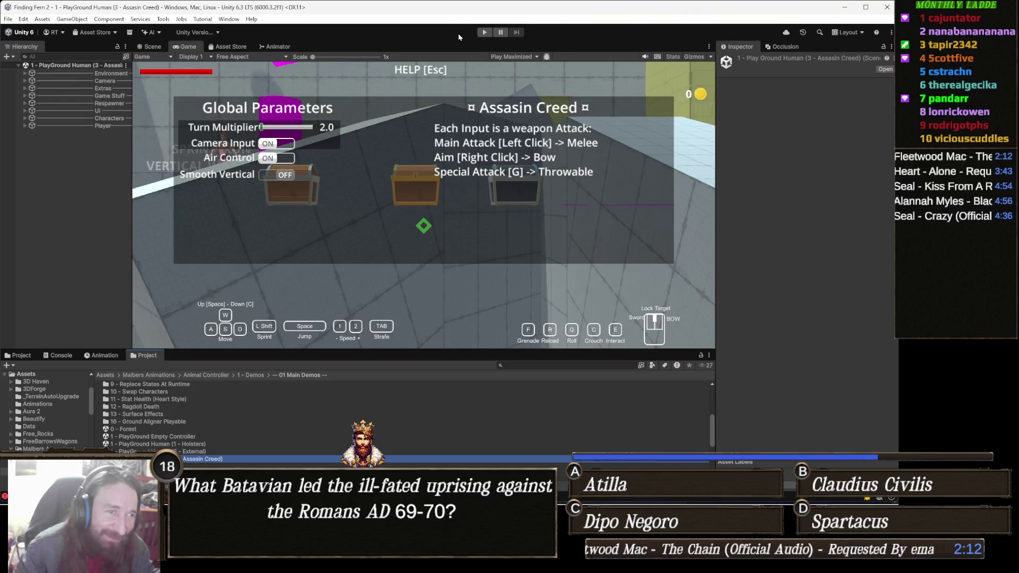
click(486, 34)
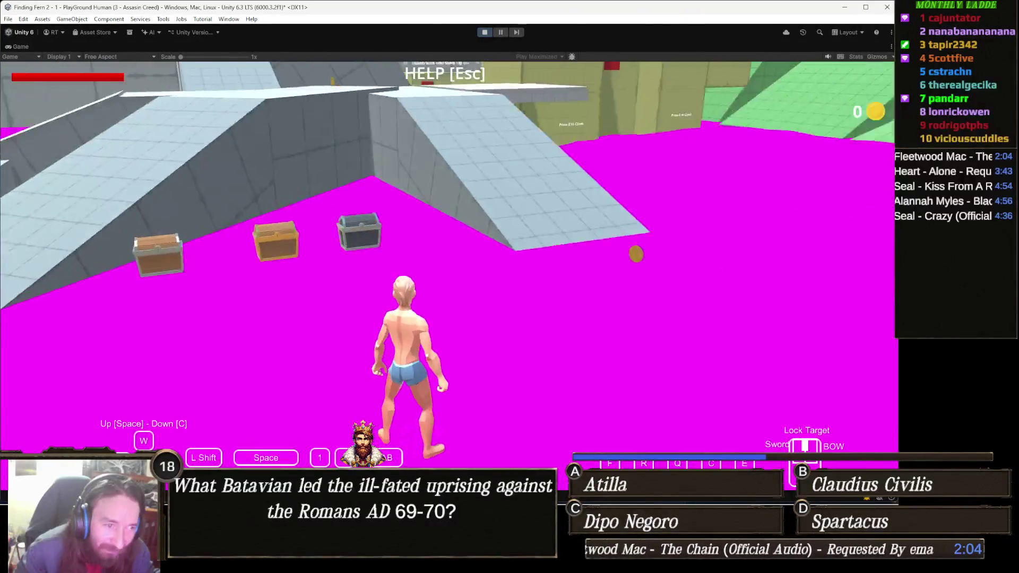
- Walk the character along the ramps, through the Teleporter Pool, and onto the yellow block
key(w)
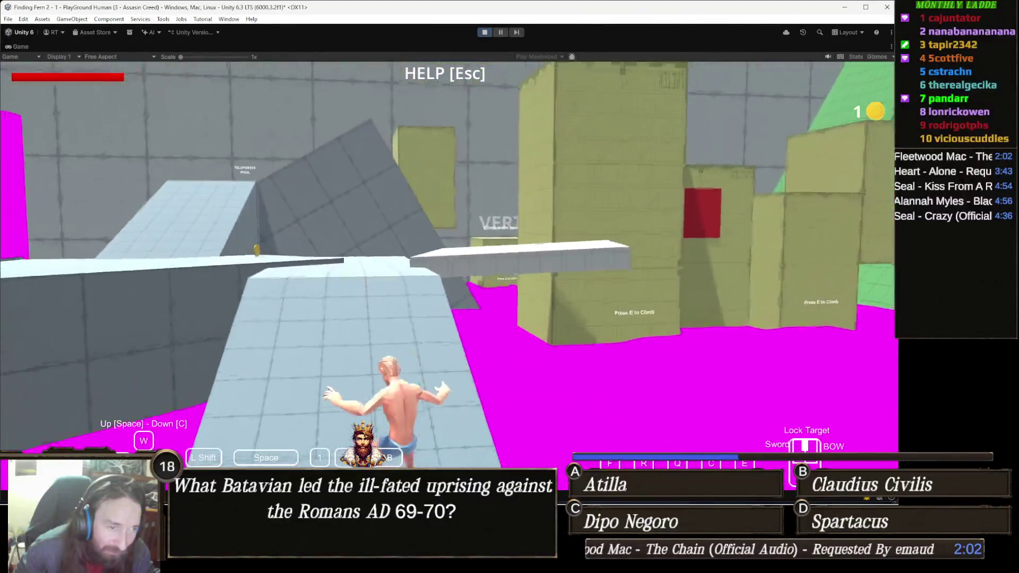
key(w)
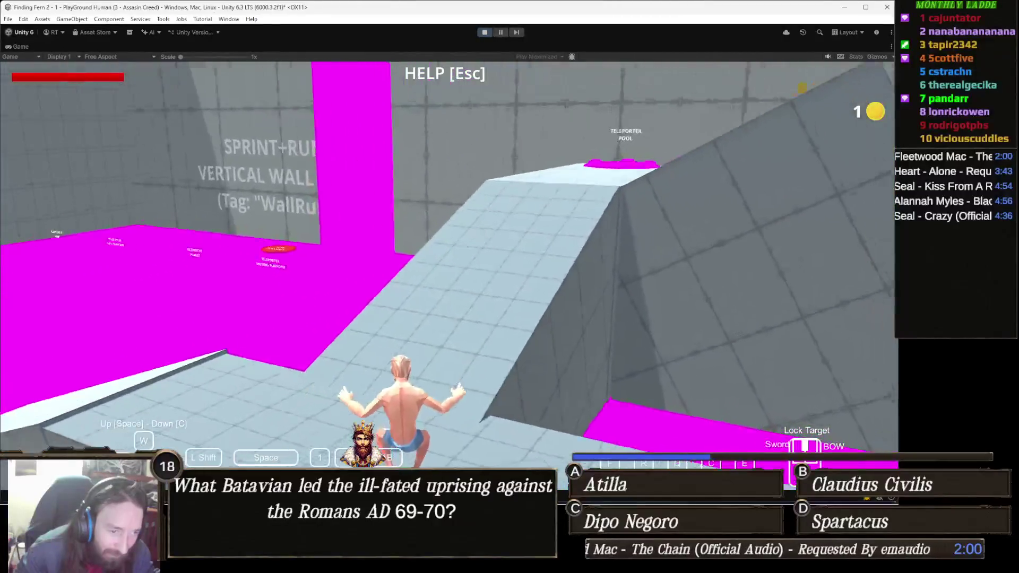
key(w)
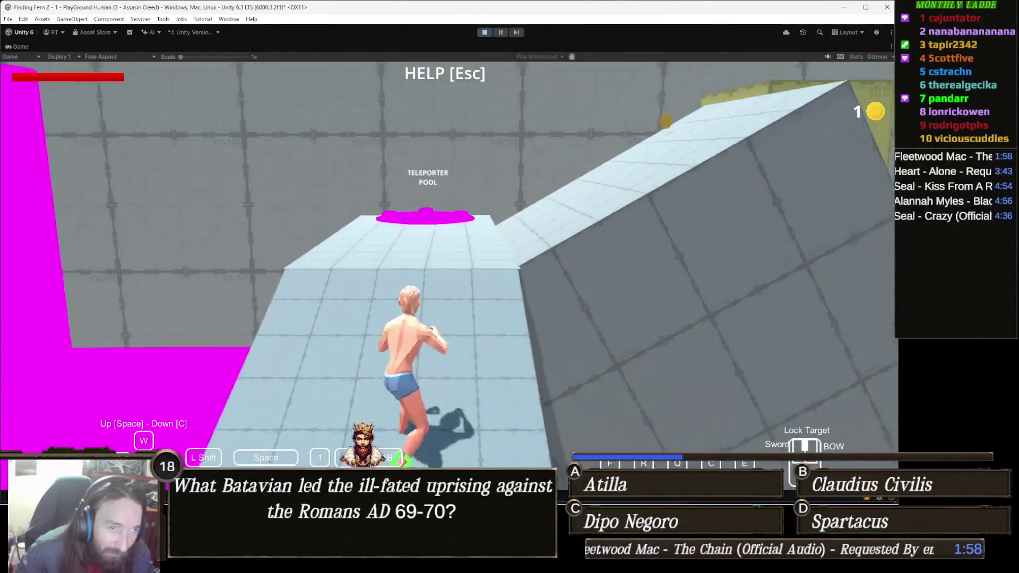
key(w)
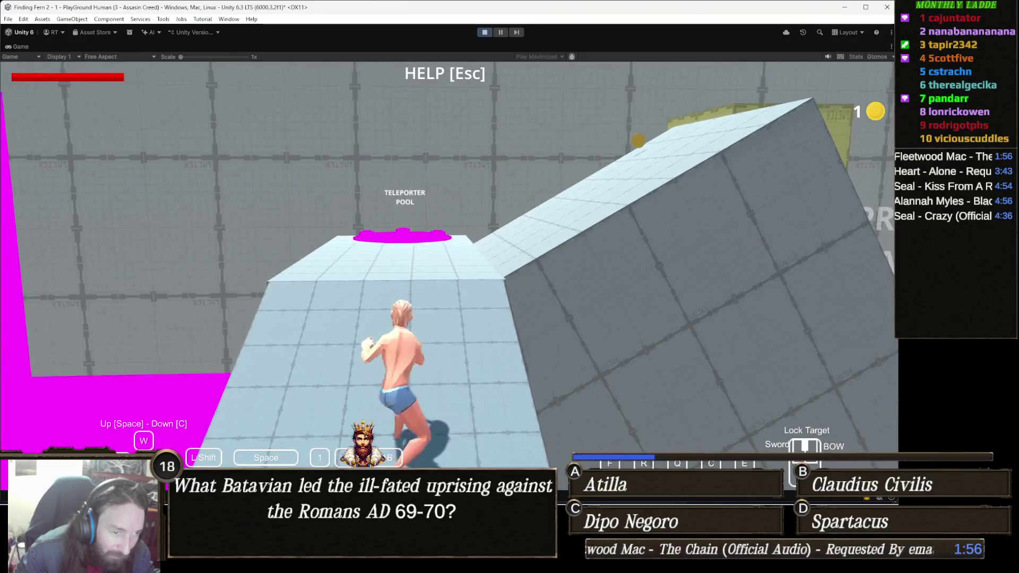
key(w)
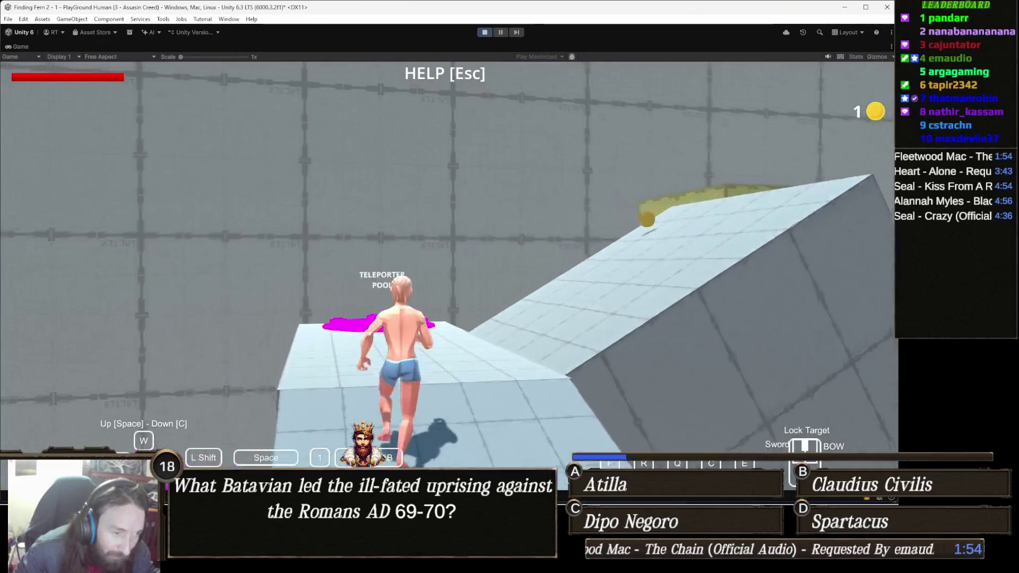
key(w)
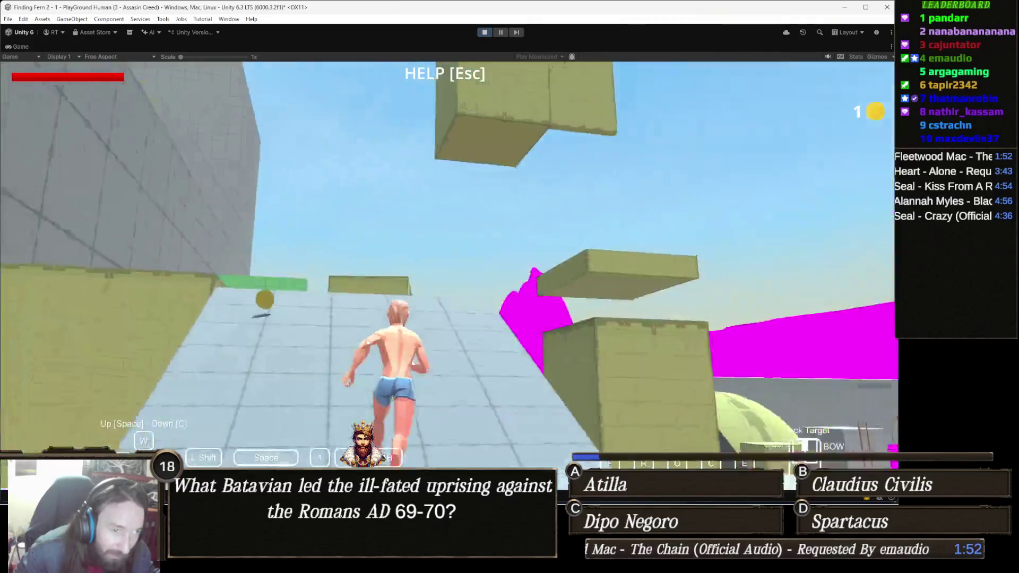
key(w)
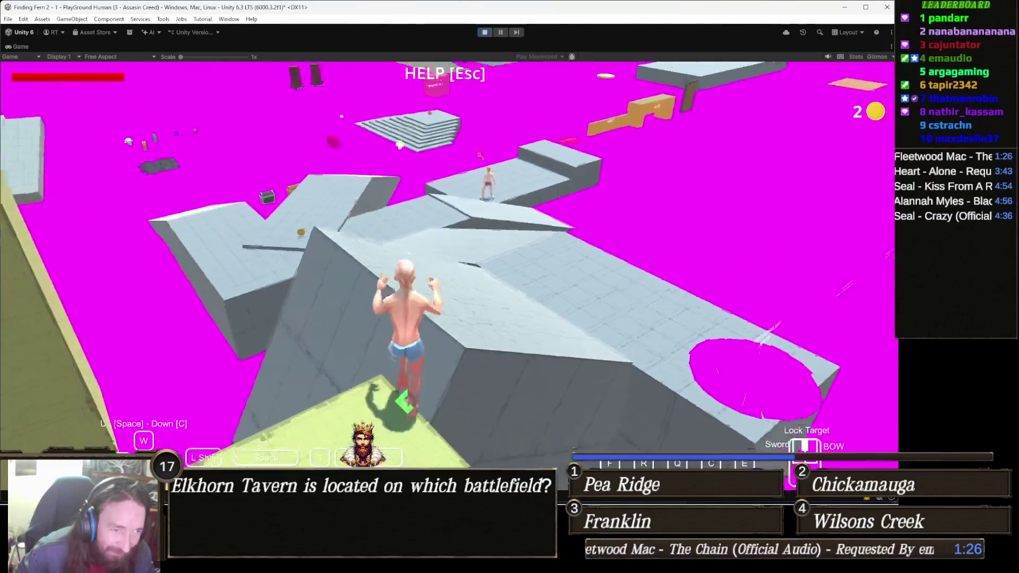
- Sprint and leap forward off the ledge toward the dome platforms
key(shift+space)
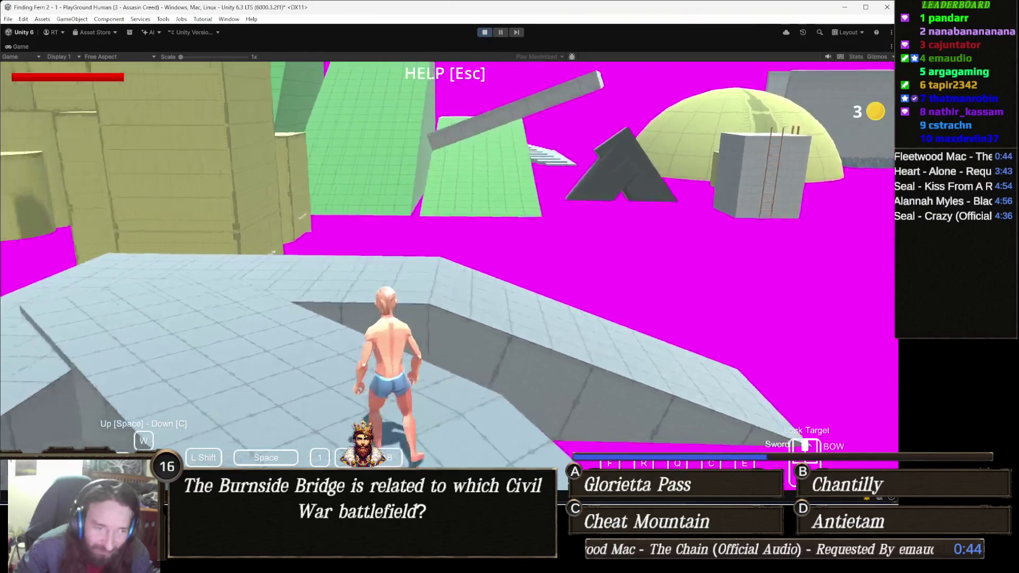
- Run to the raised grey platform and climb up onto it
key(w)
key(space)
key(w)
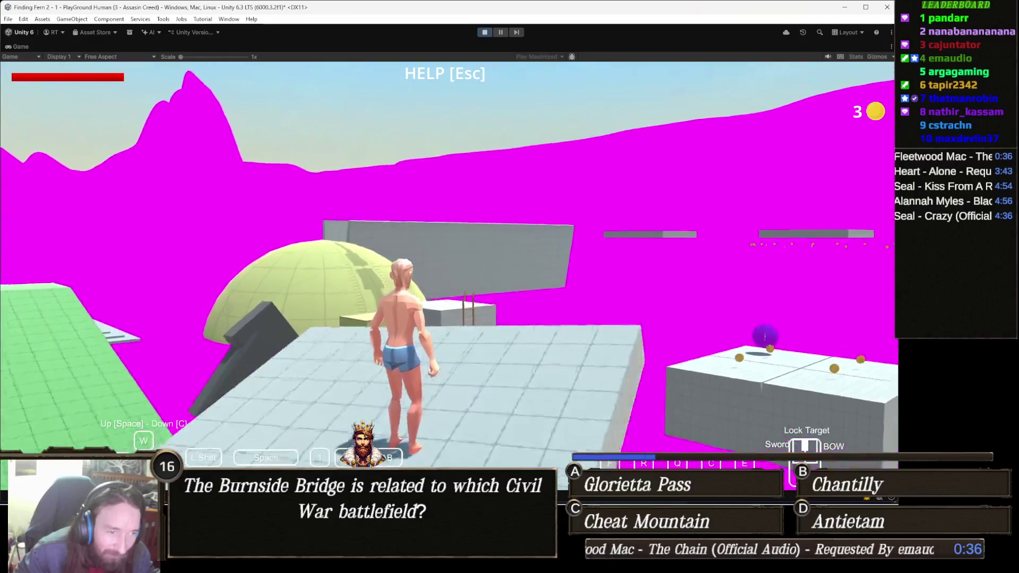
- Sprint to the ladder box beside the dome and climb the ladder onto its top
key(shift+w)
key(space)
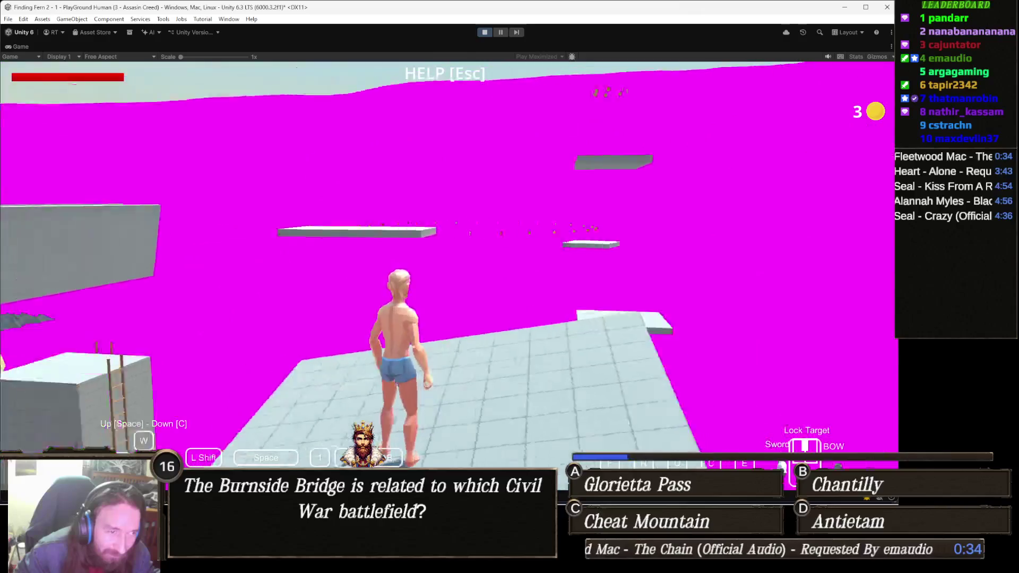
key(space)
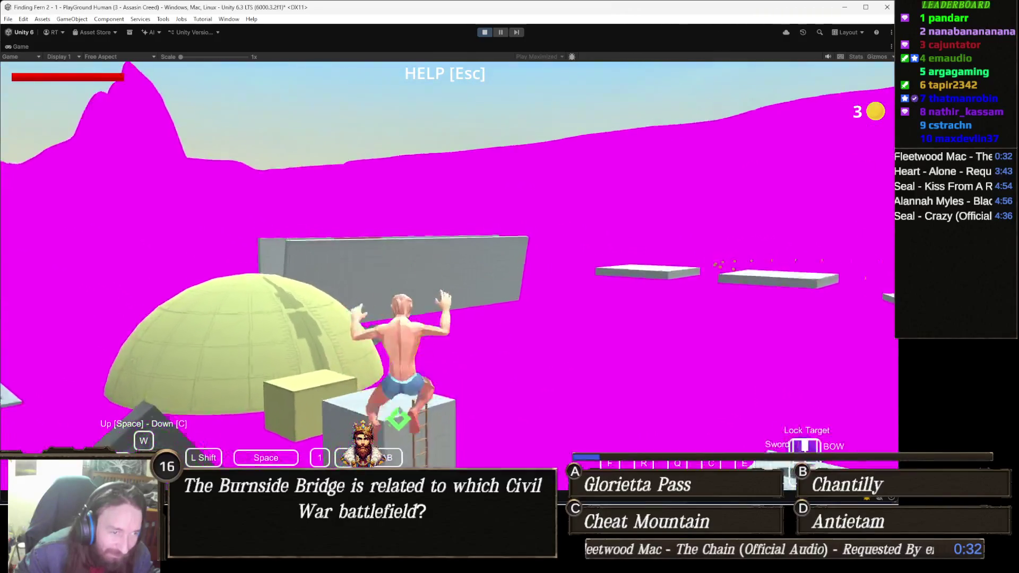
key(w)
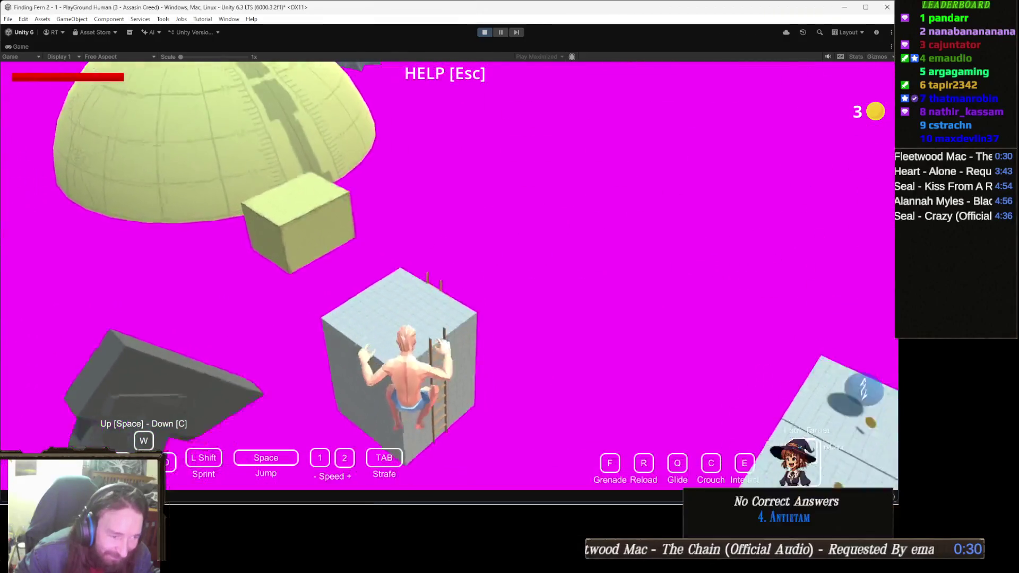
key(w)
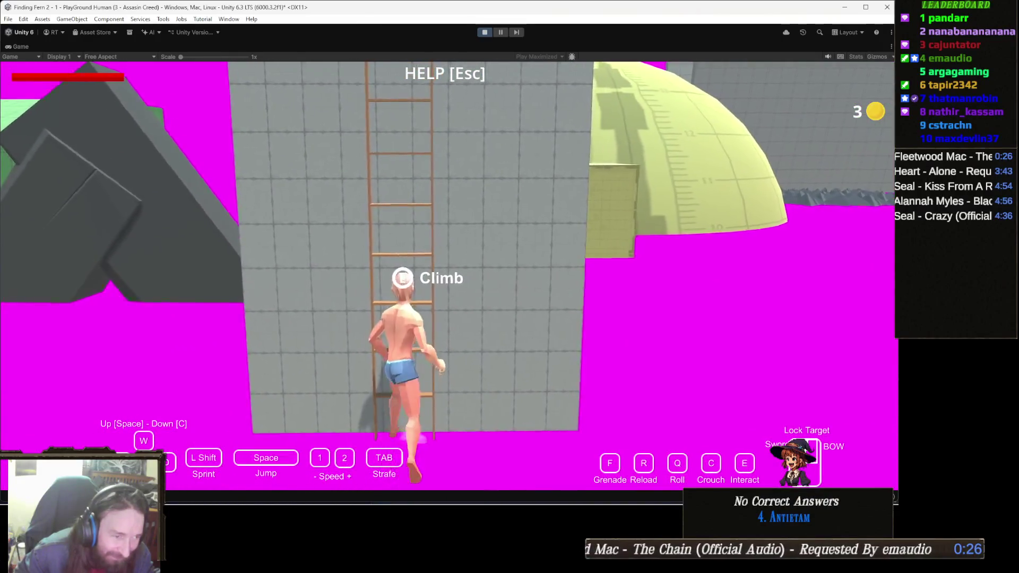
key(space)
key(space)
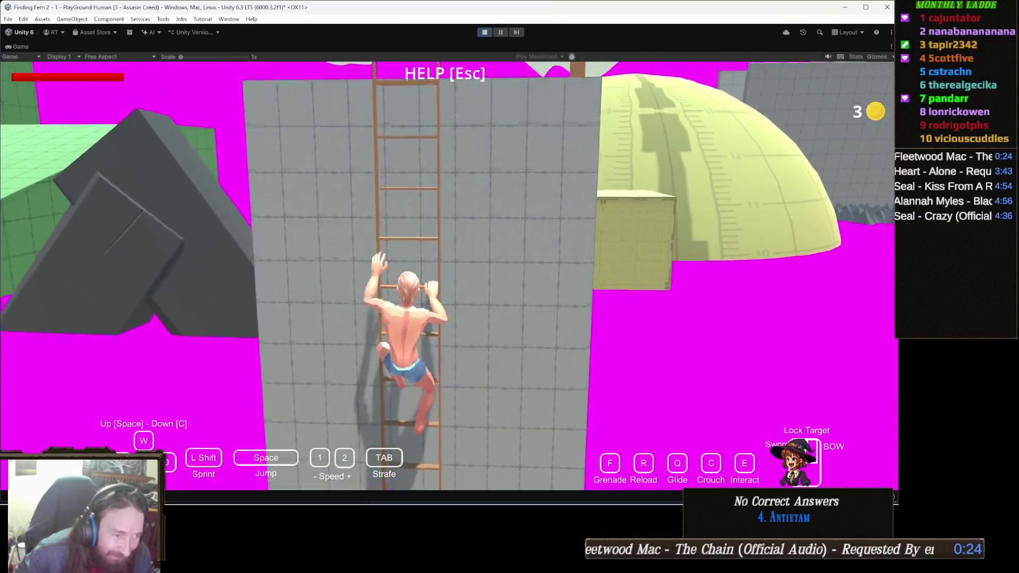
key(space)
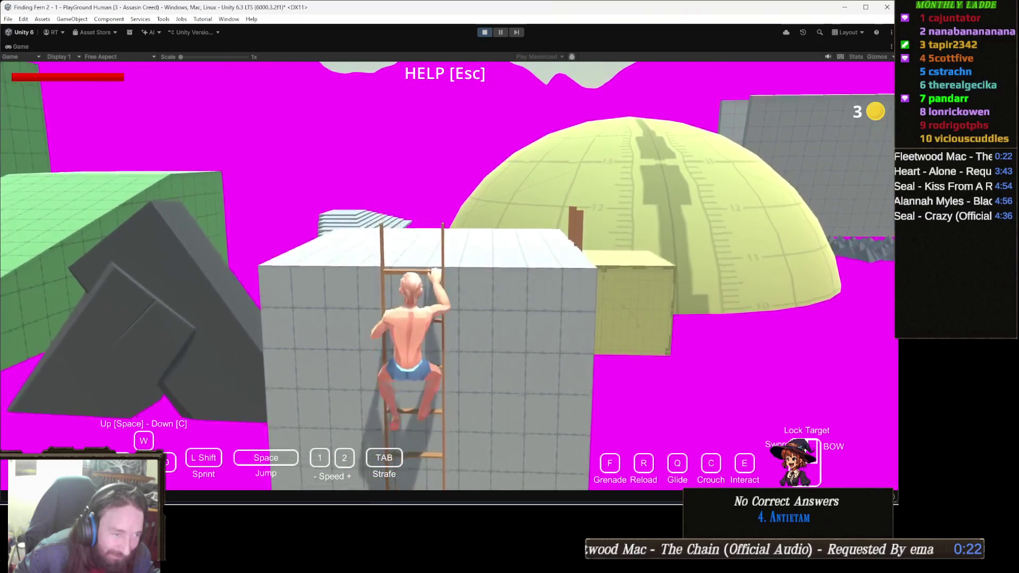
key(space)
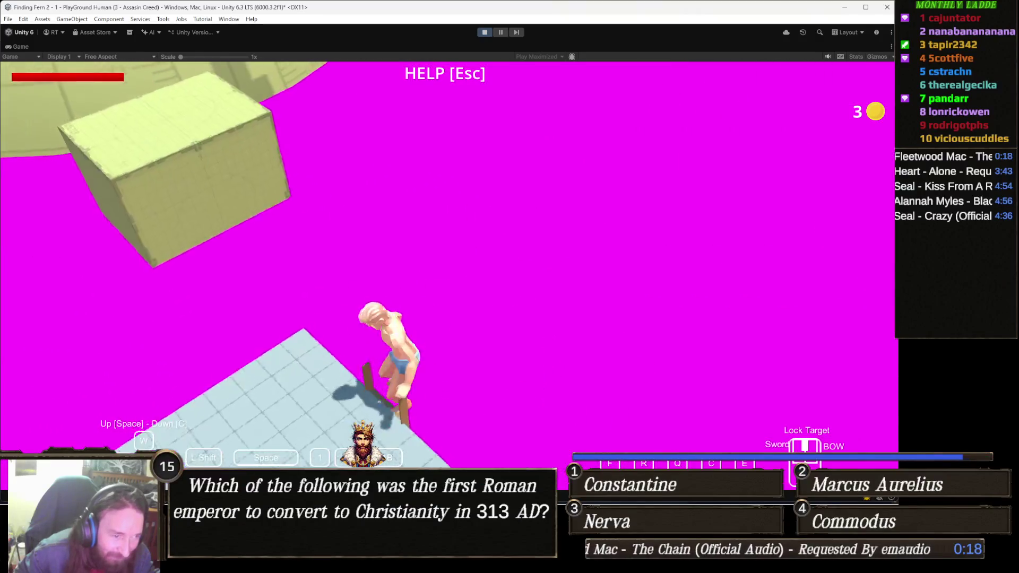
- Leave the ladder facing the dome, walk to the crate beside it, and climb on top
key(space)
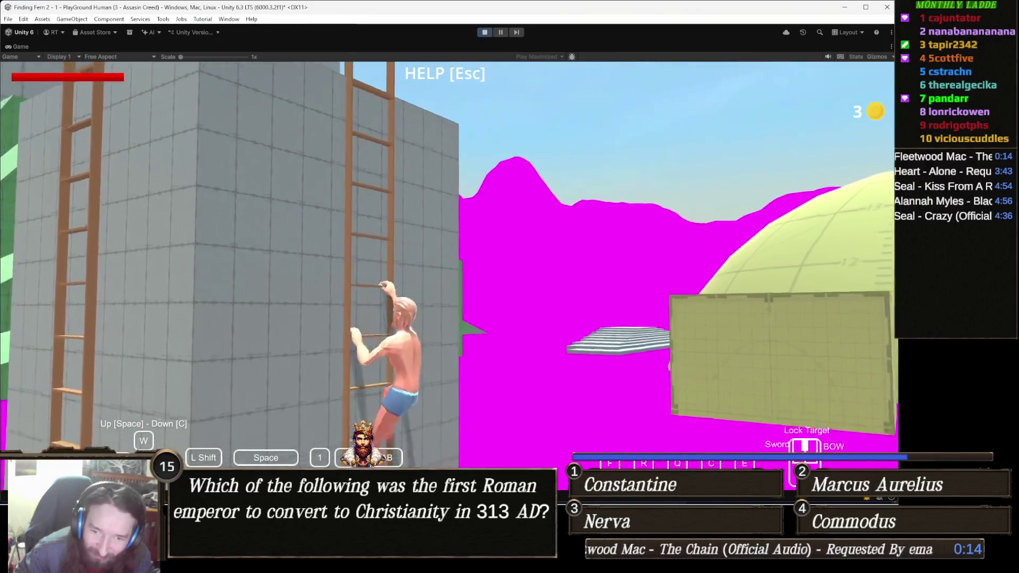
key(c)
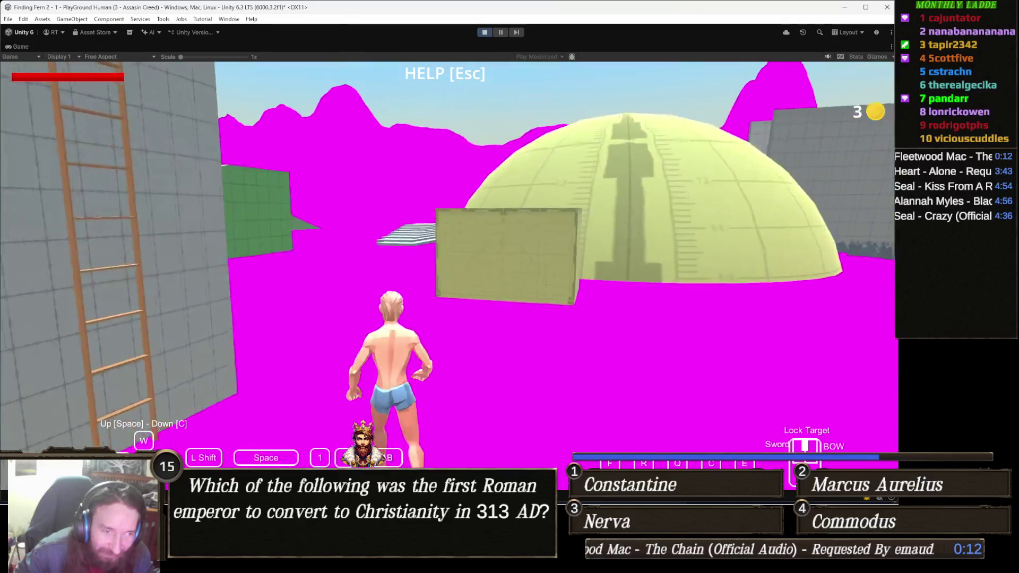
key(w)
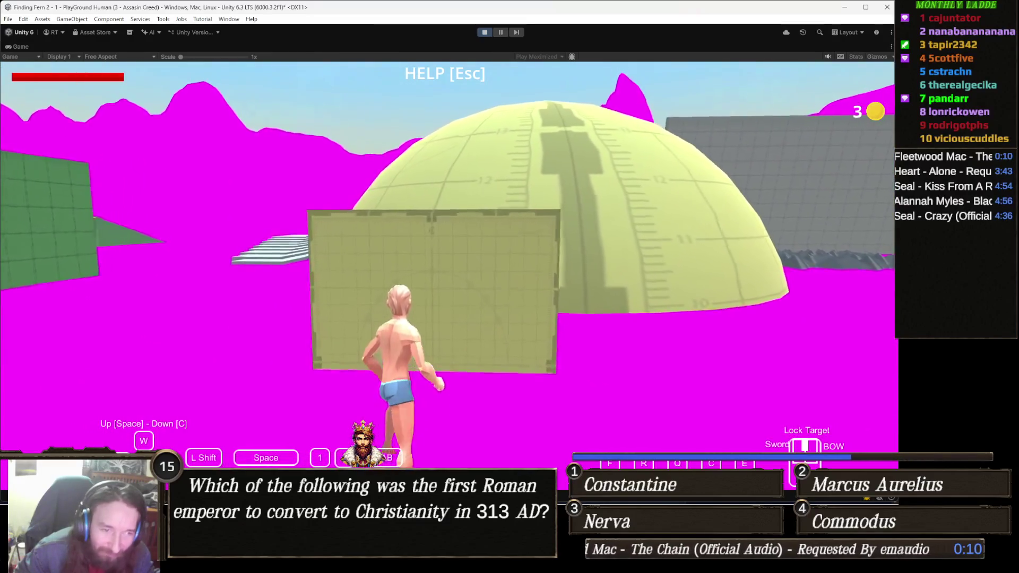
key(space)
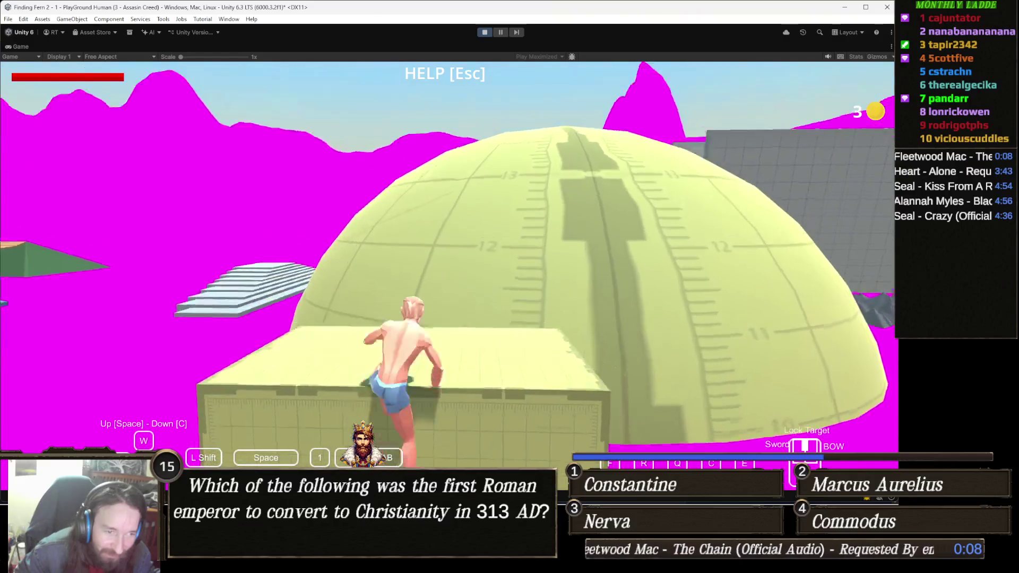
- Climb over the dome and walk toward the gap between the WALL RUN walls
key(w)
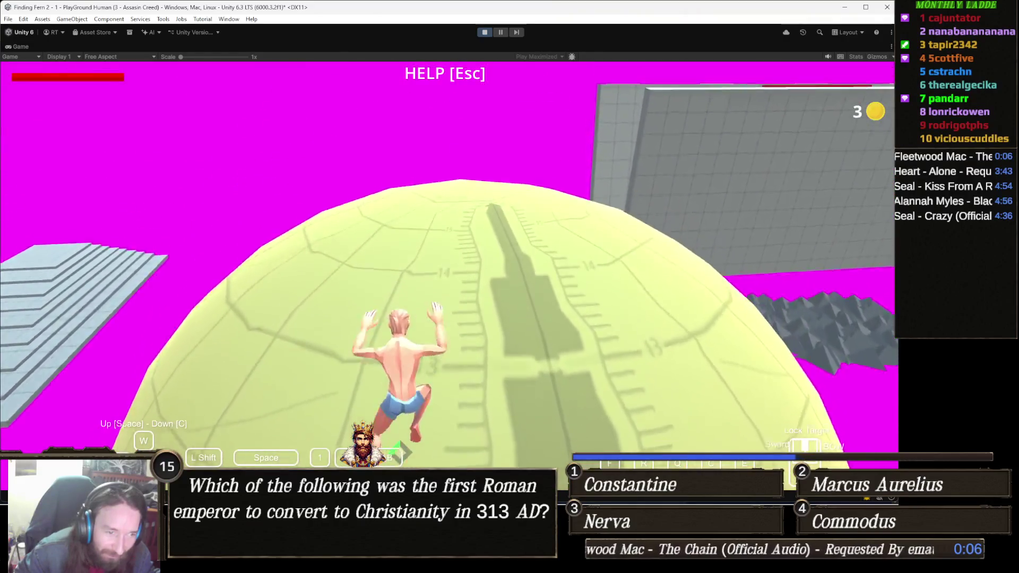
key(w)
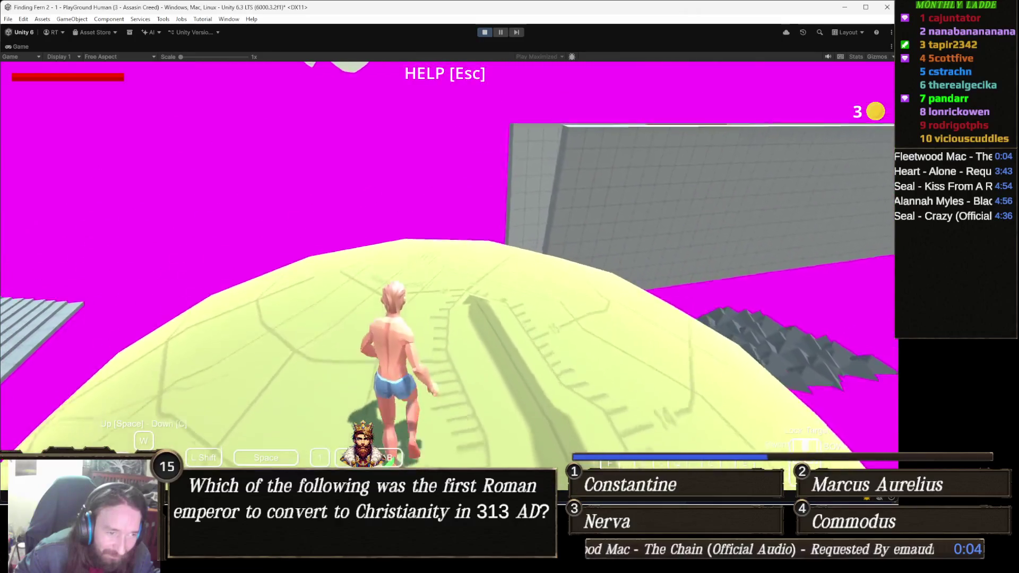
key(w)
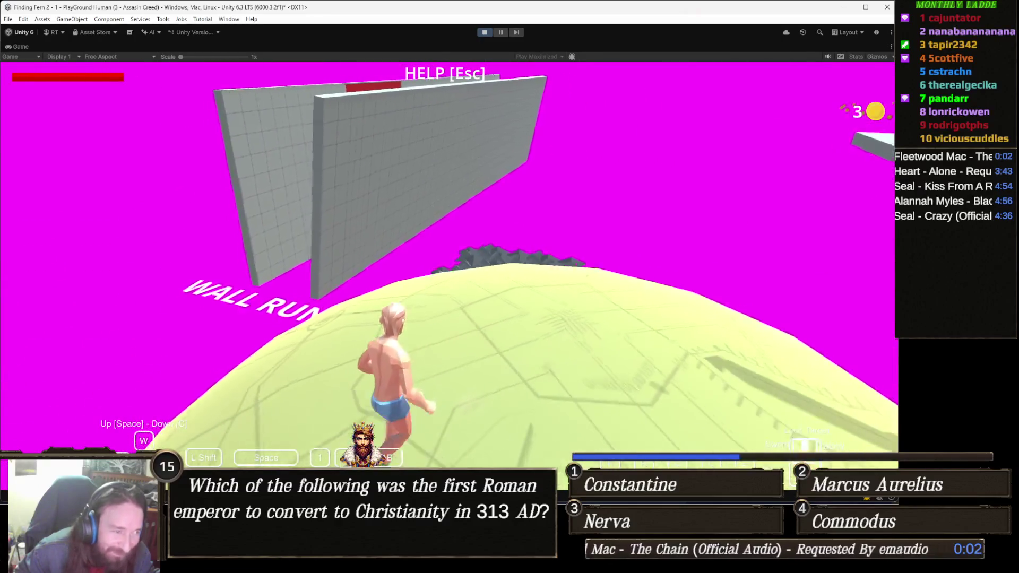
key(w)
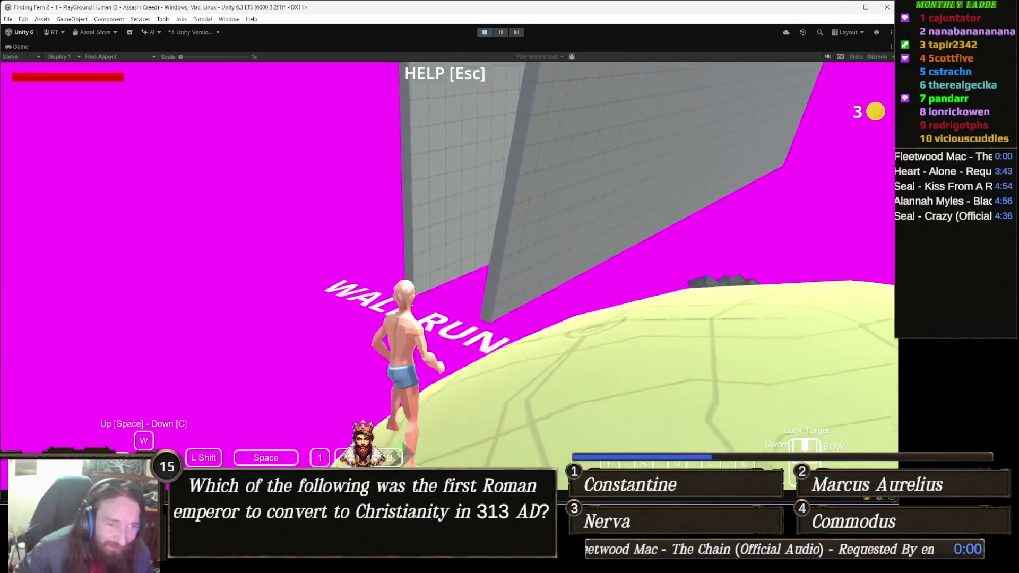
key(w)
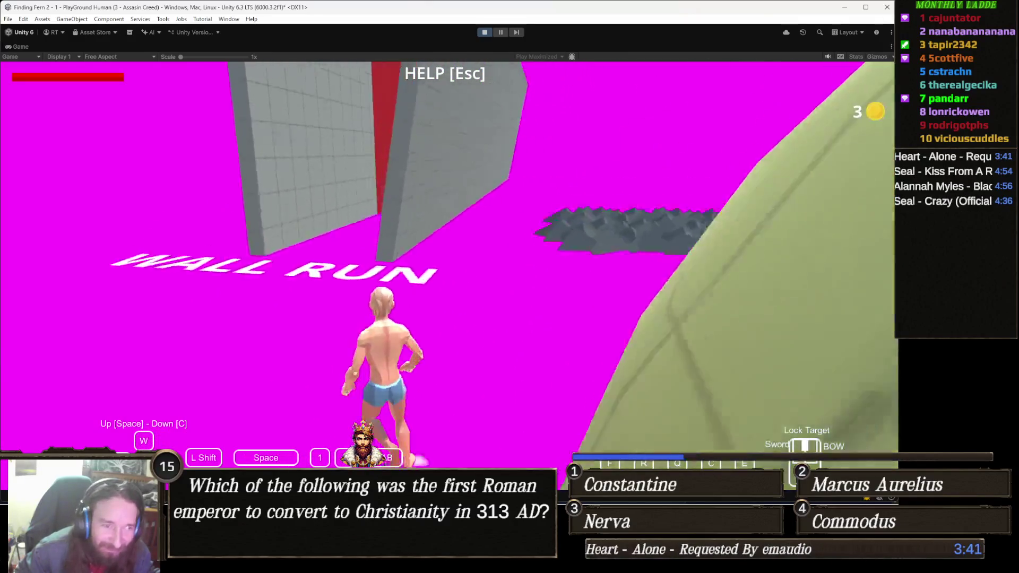
key(w)
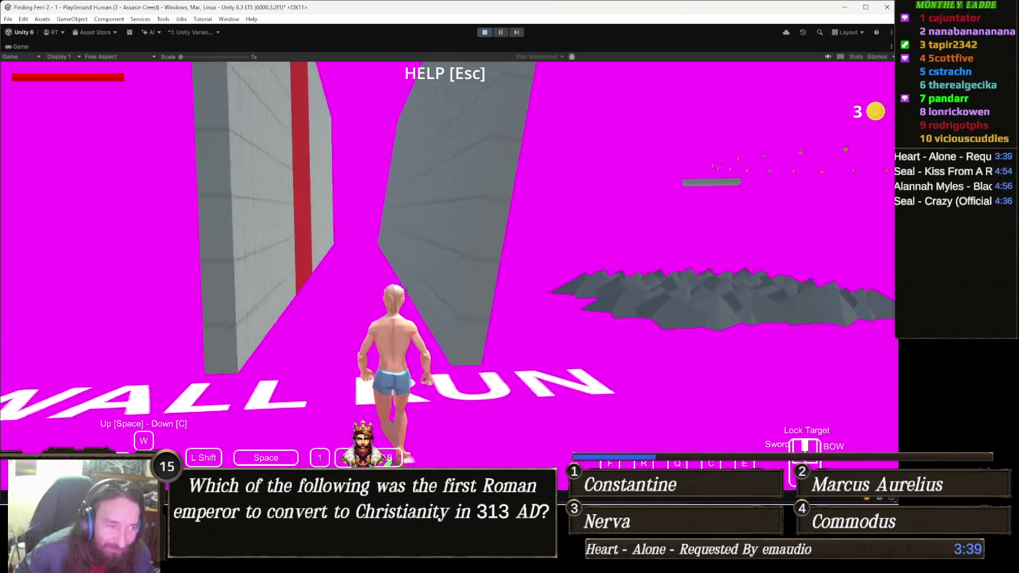
- Wall-run up the grey wall, then continue along the magenta ramp and corridor
key(w)
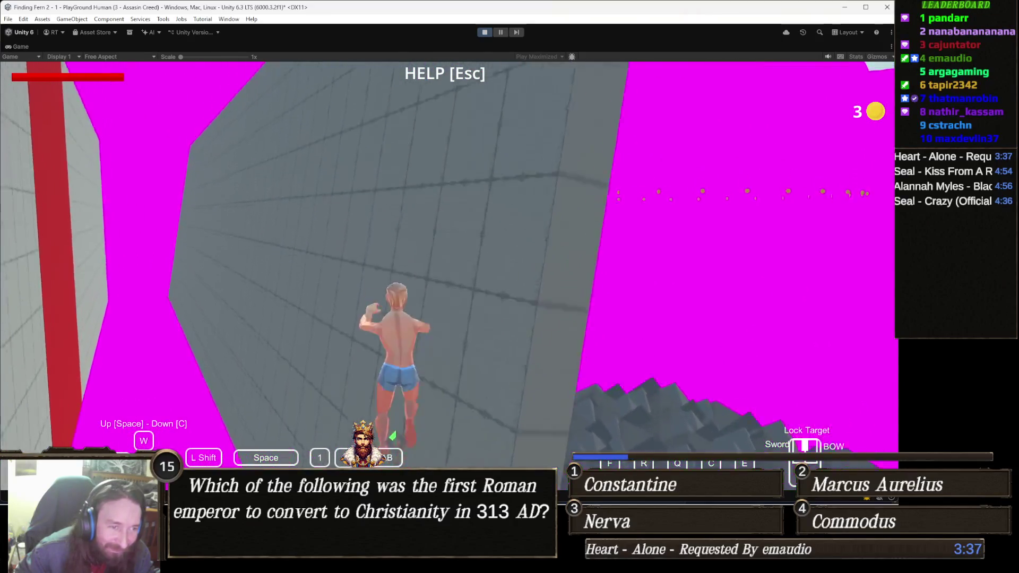
key(w)
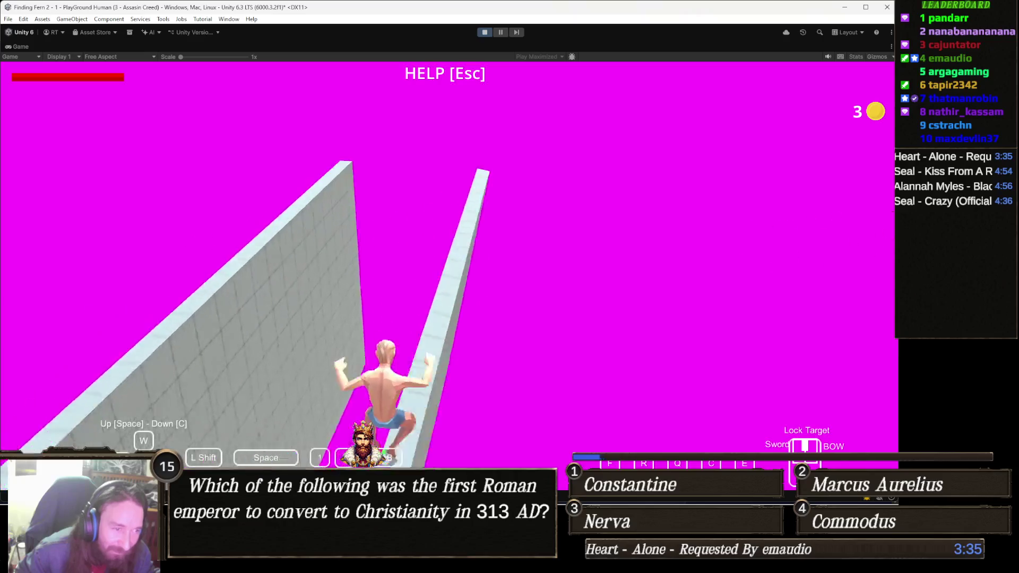
key(w)
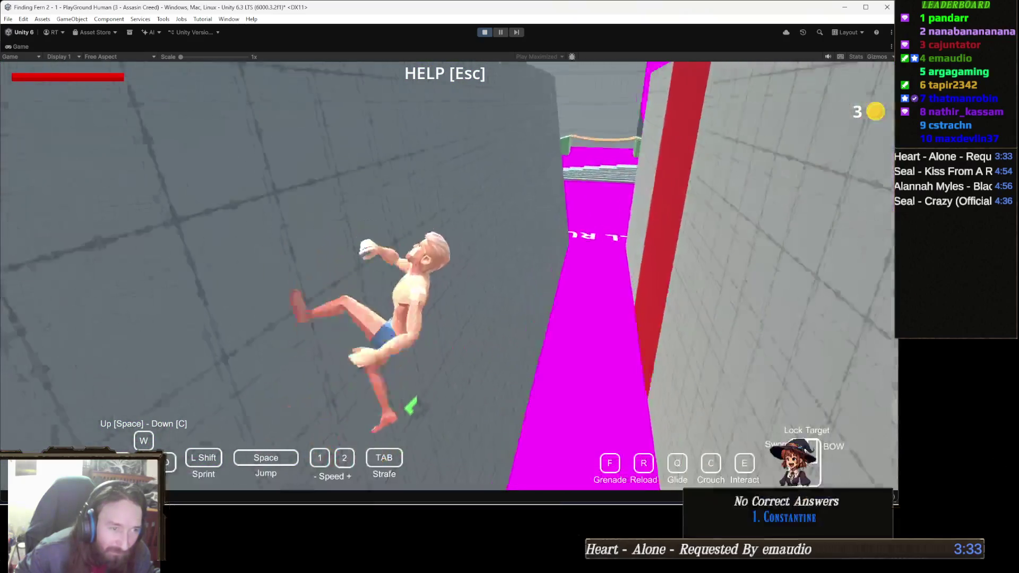
key(w)
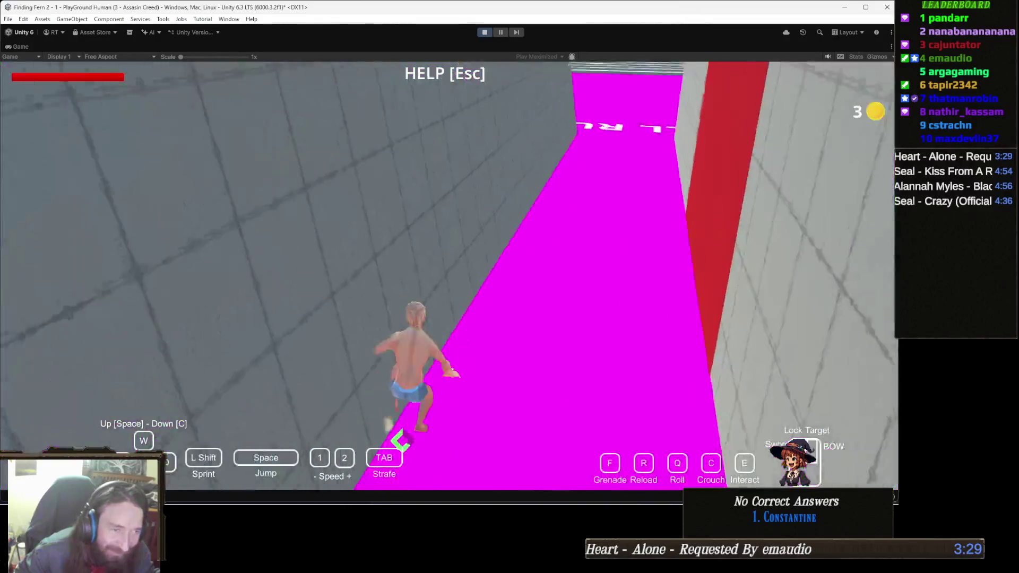
key(w)
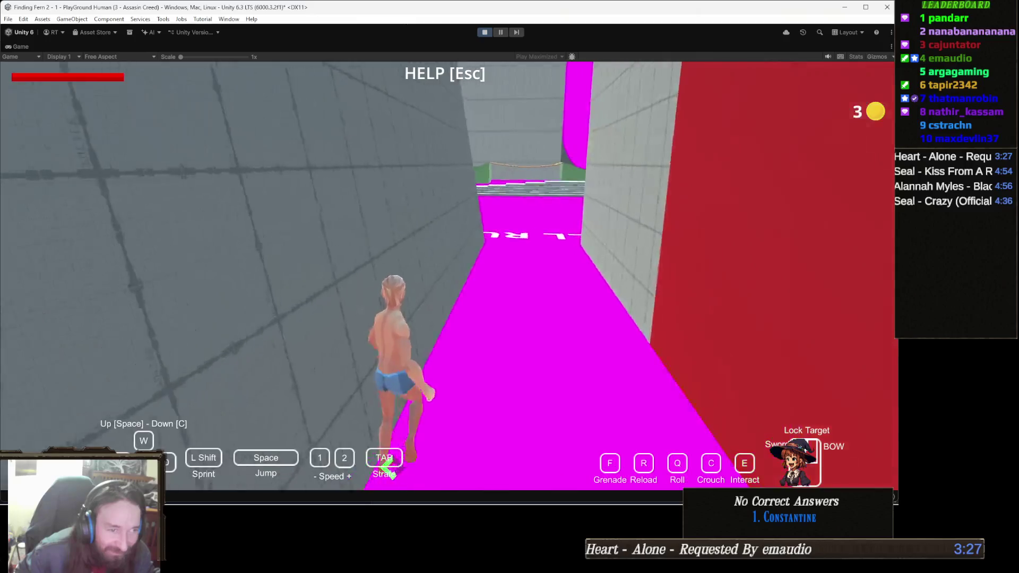
key(w)
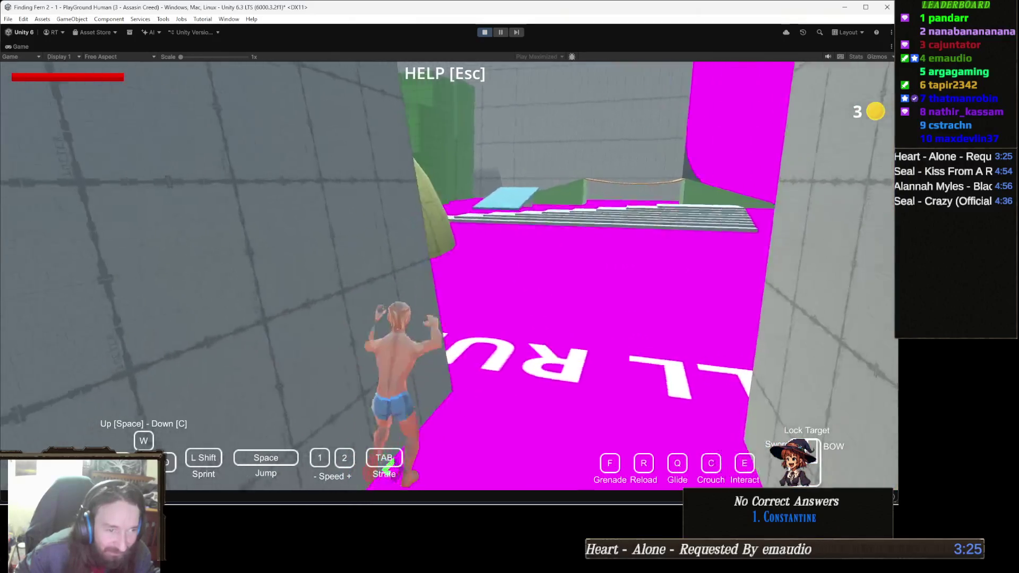
key(w)
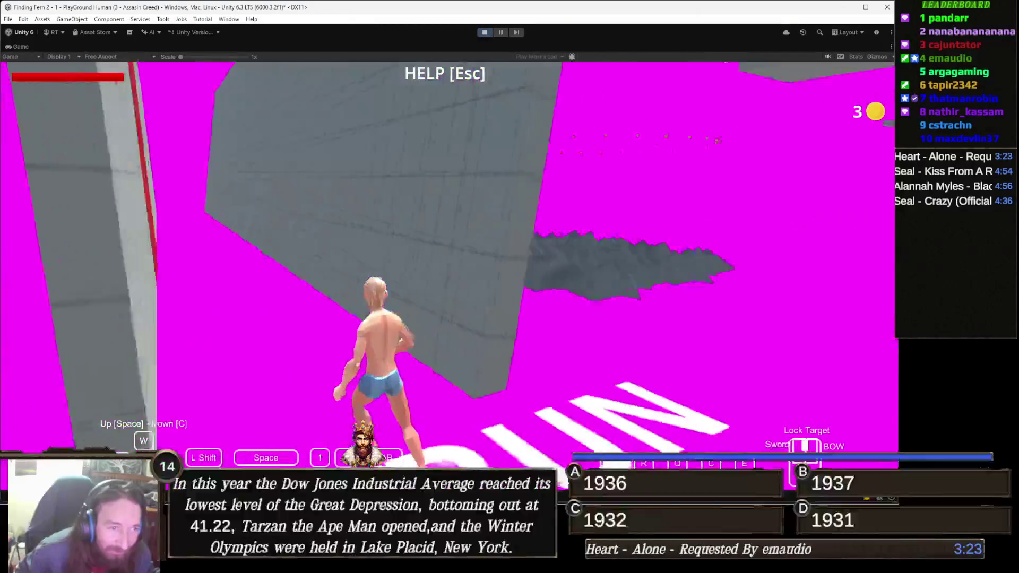
- Cross the magenta floor, wall-run the grey wall to the red wall, and drop toward the stairs
key(w)
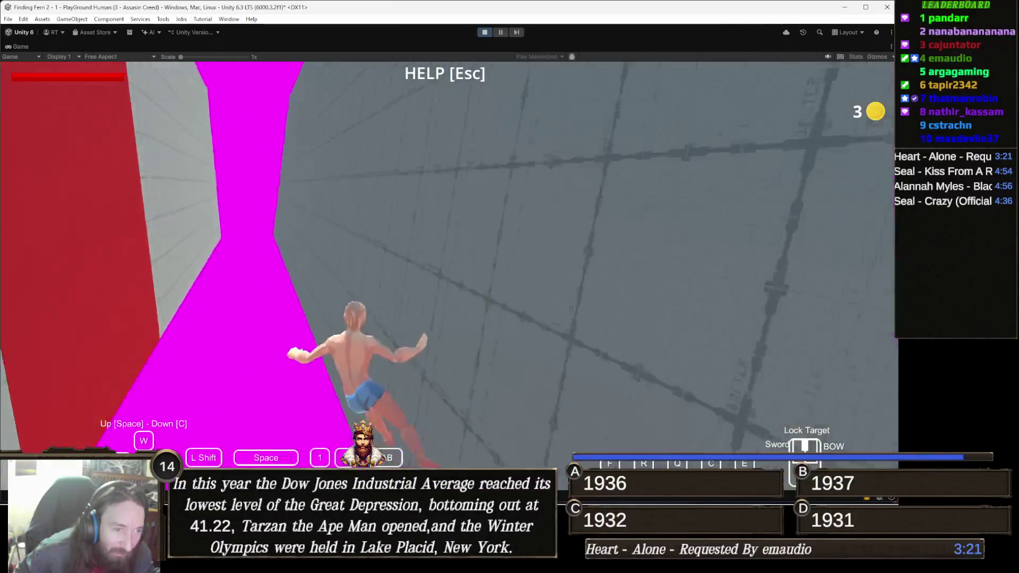
key(w)
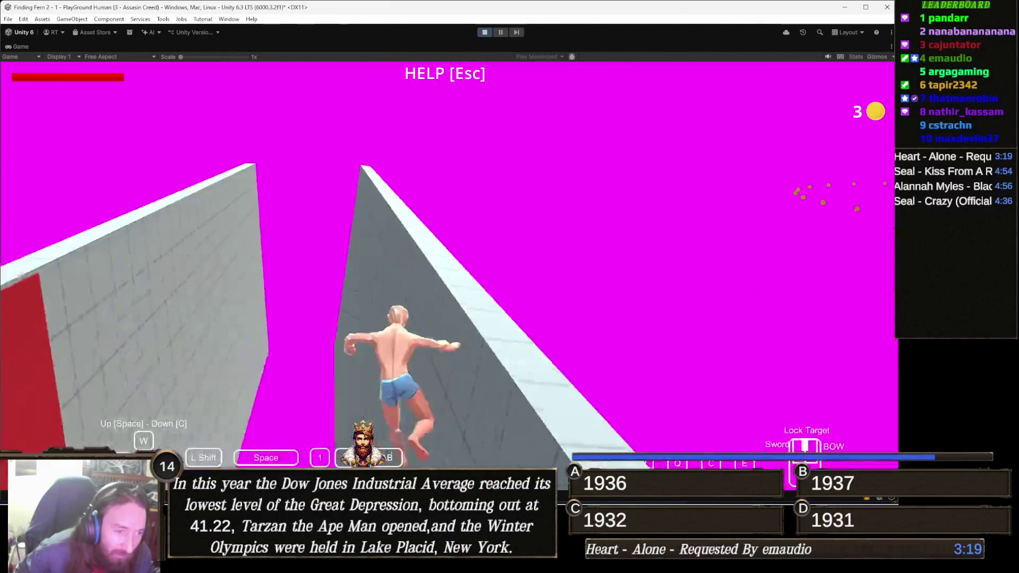
key(w)
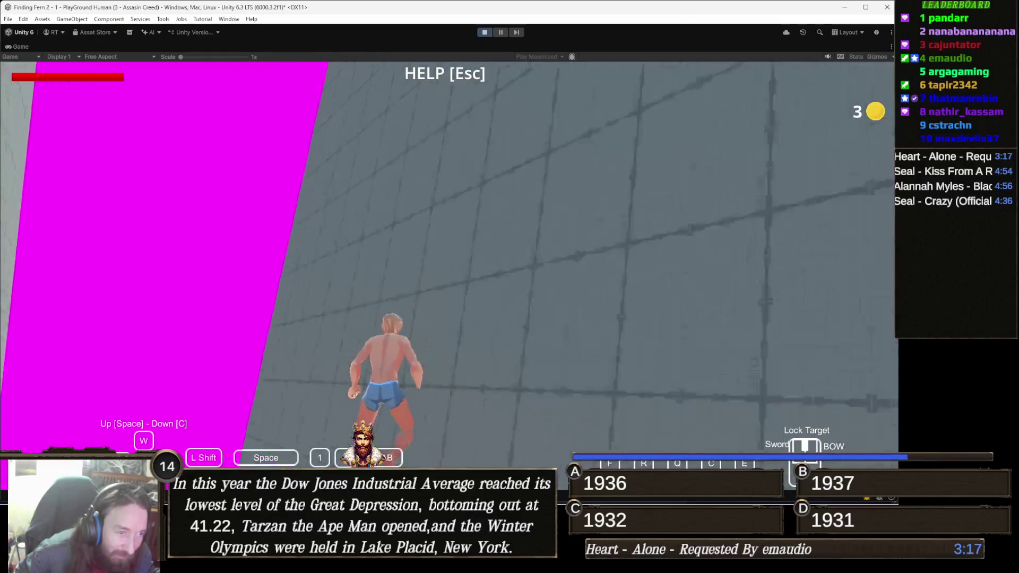
key(w)
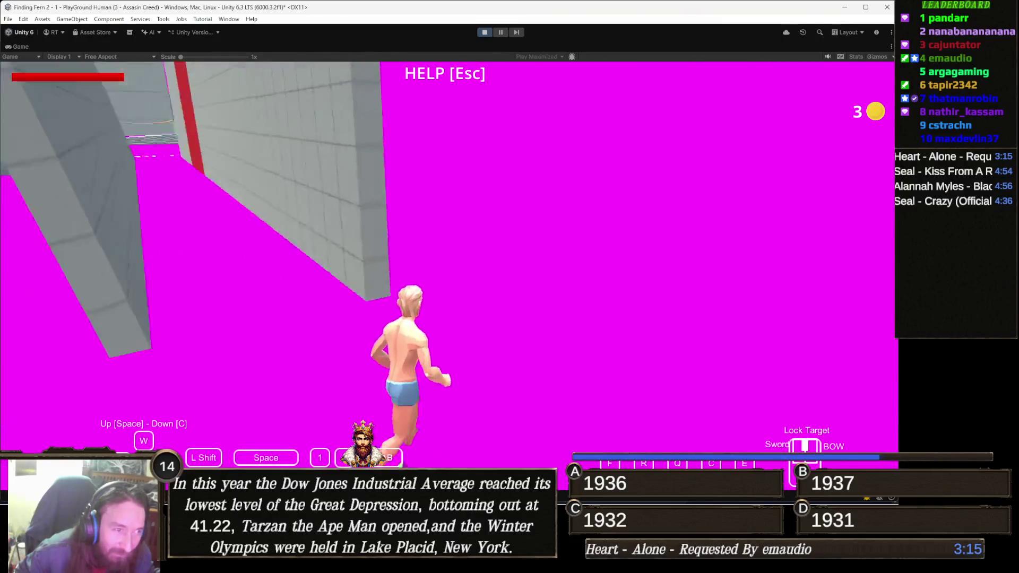
key(w)
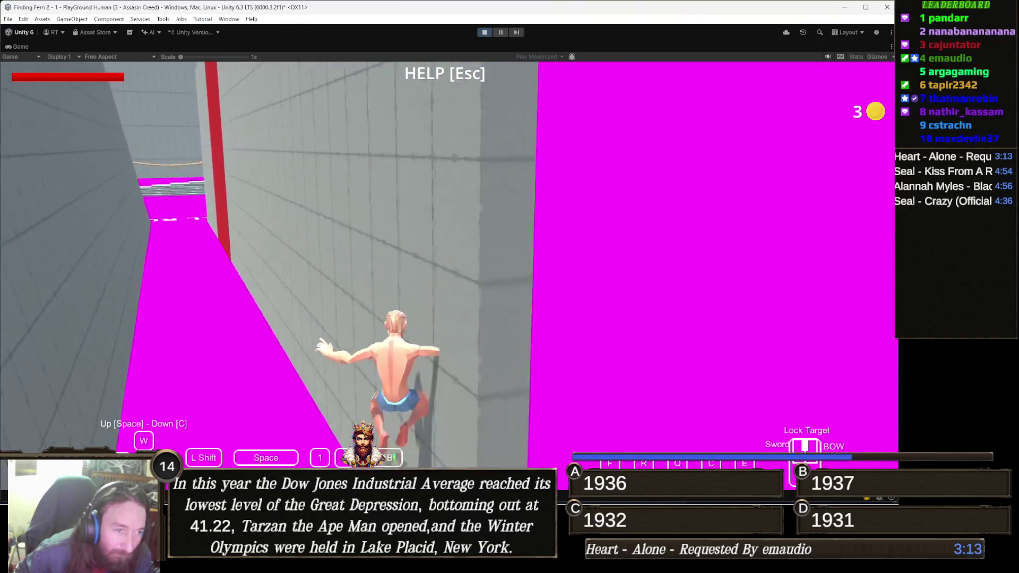
key(w)
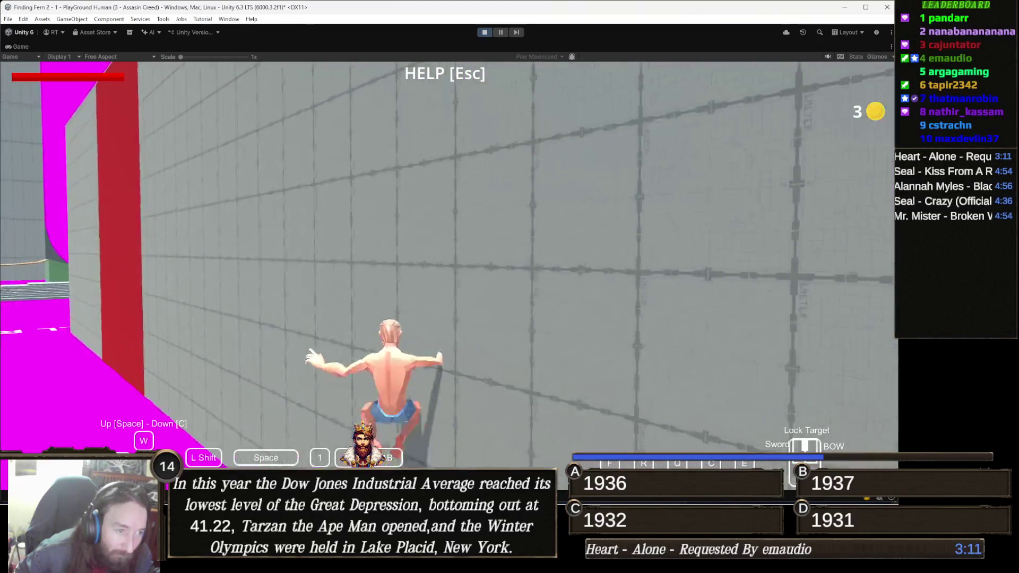
key(w)
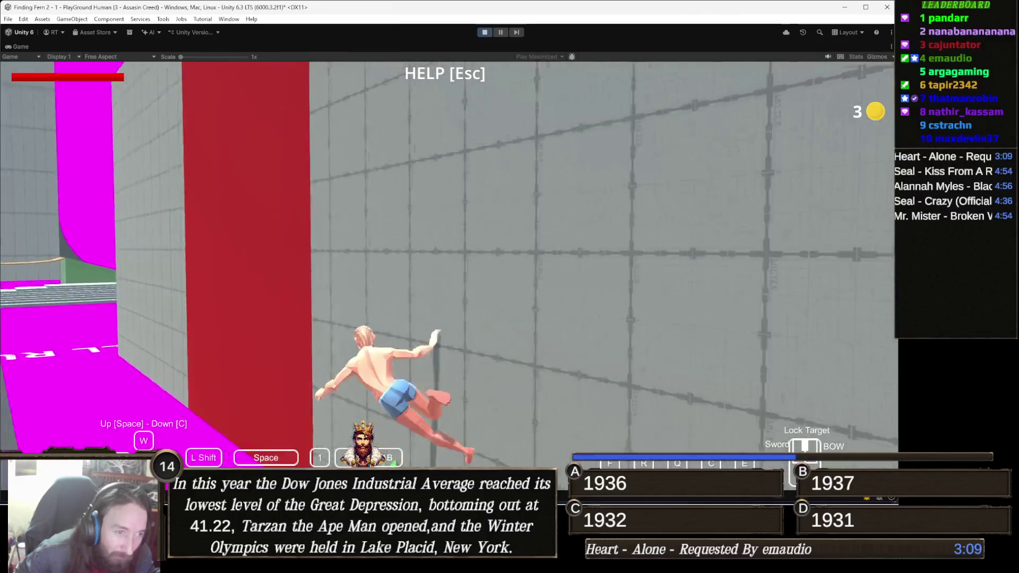
key(w)
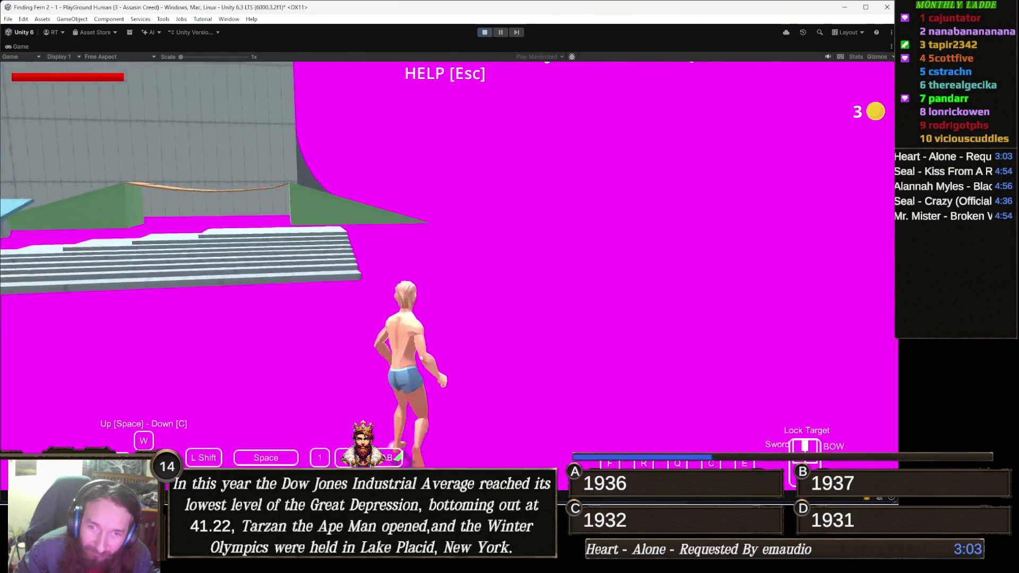
- Walk the character up the stairs and onto the blue platform
key(w)
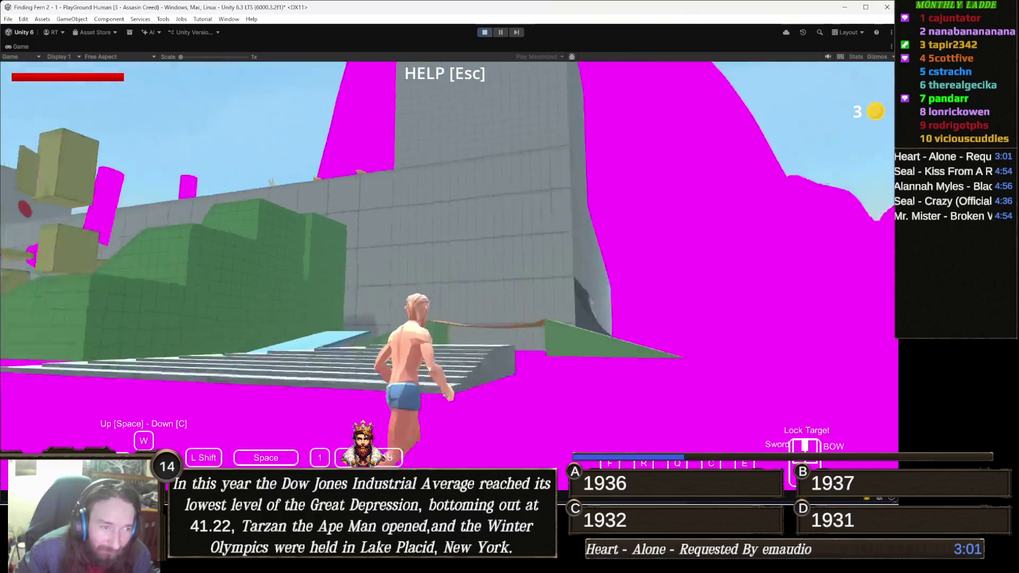
key(w)
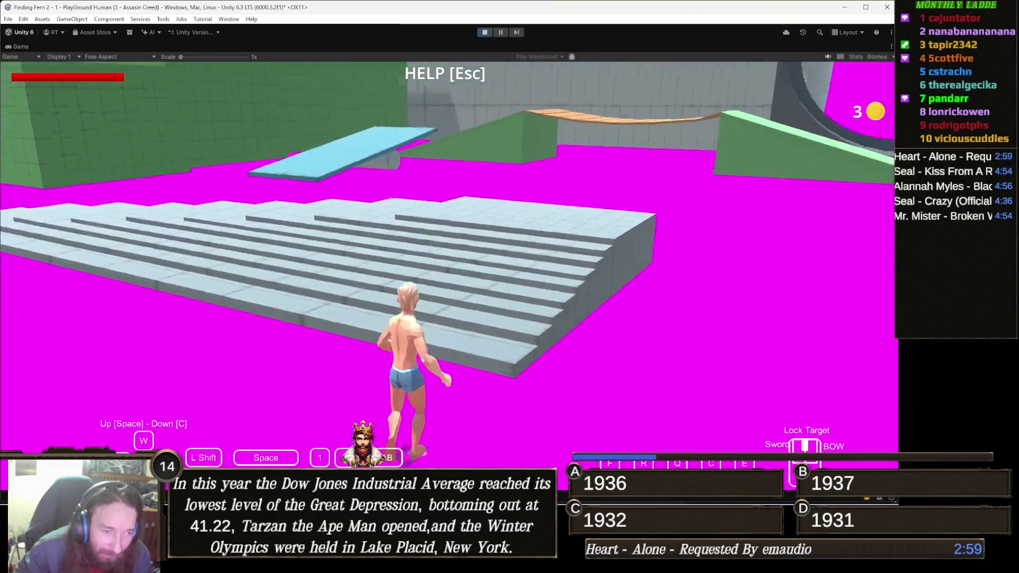
key(w)
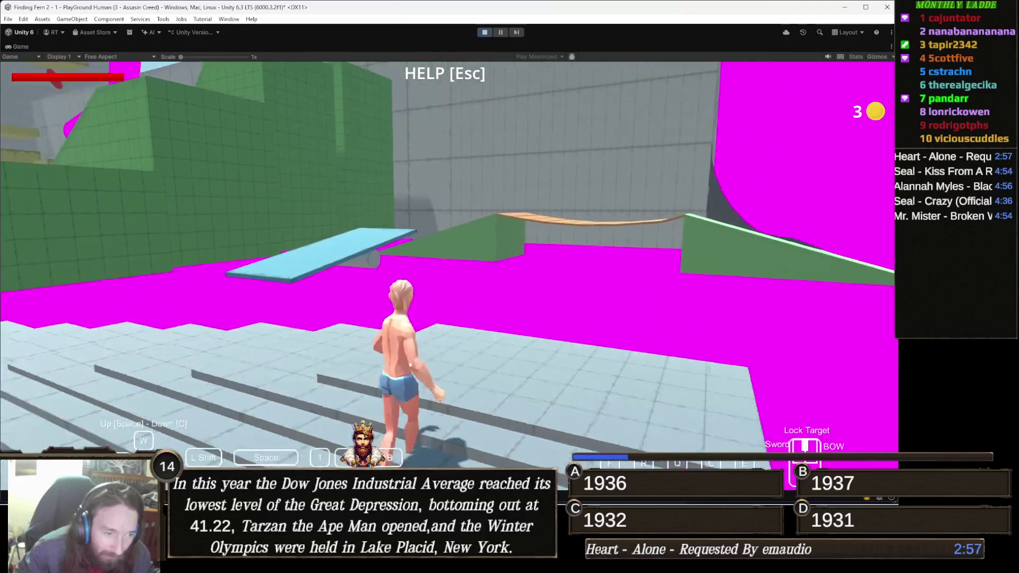
key(w)
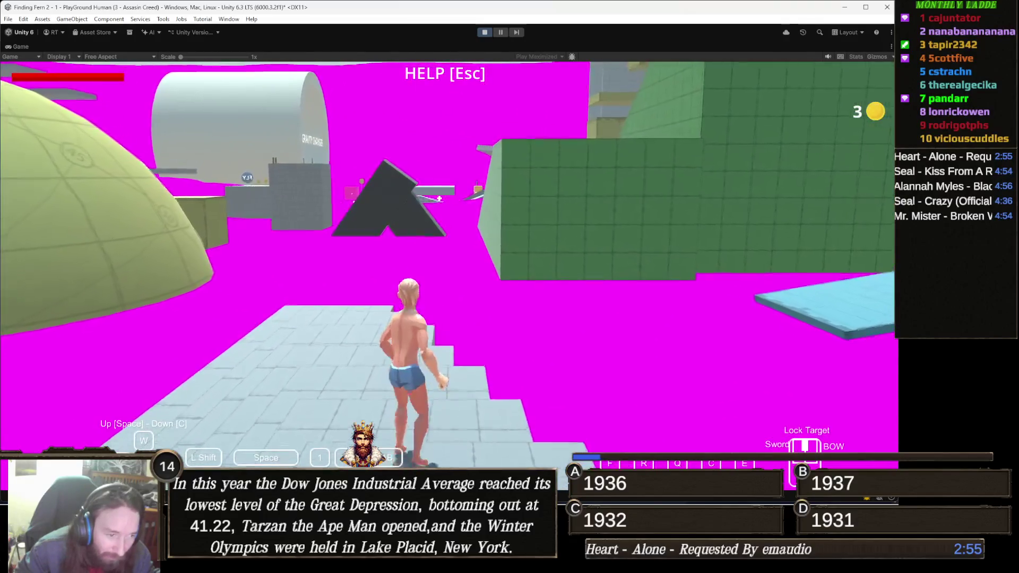
key(w)
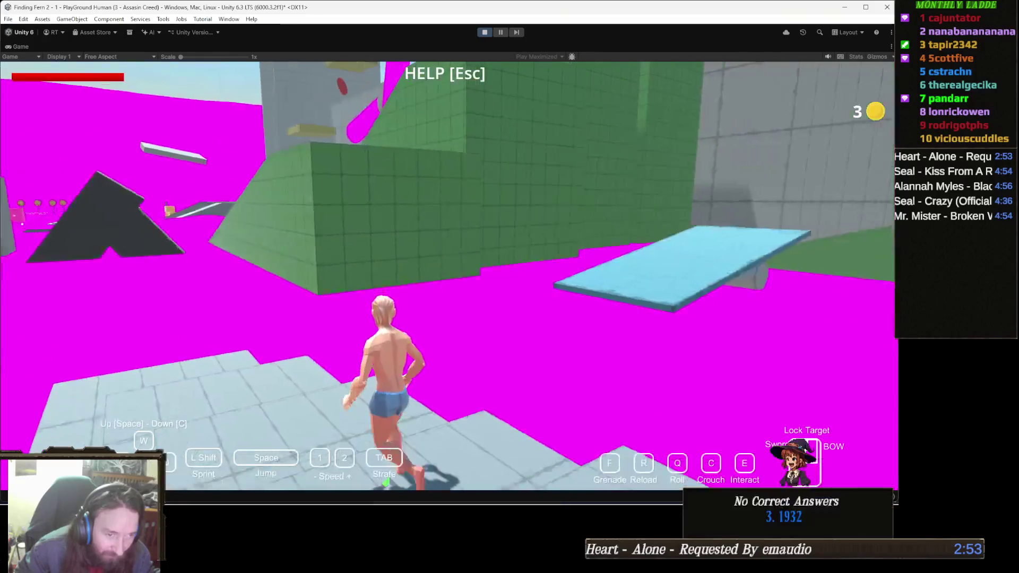
key(w)
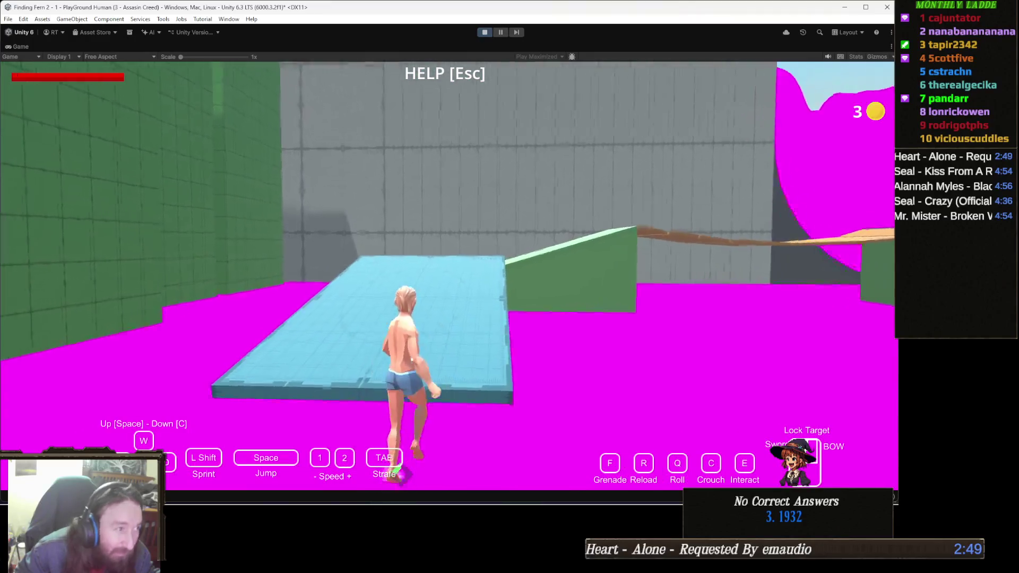
- Cross the blue platform, climb the green ramp onto the wooden plank, and show the Global Parameters help panel
key(w)
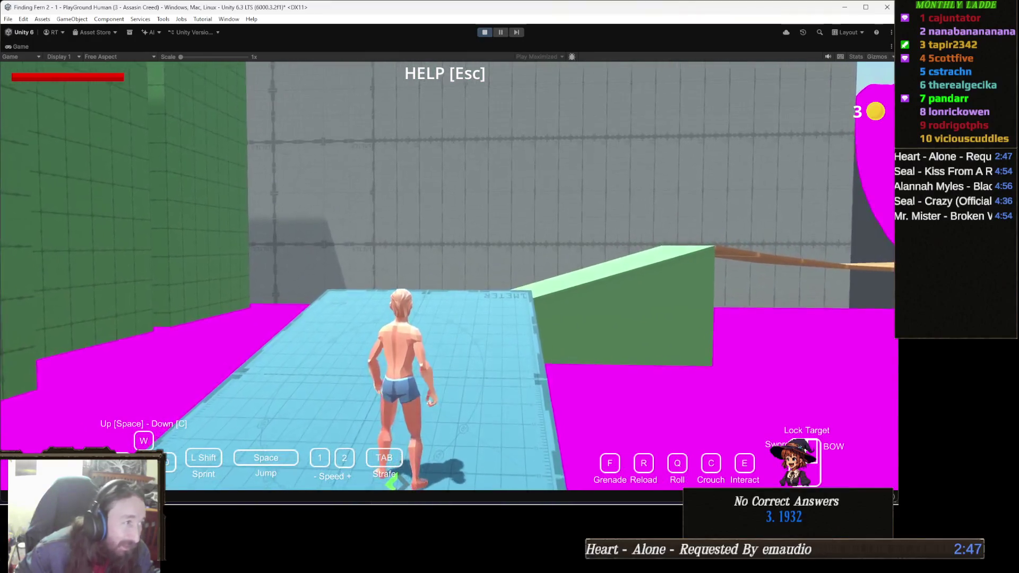
key(w)
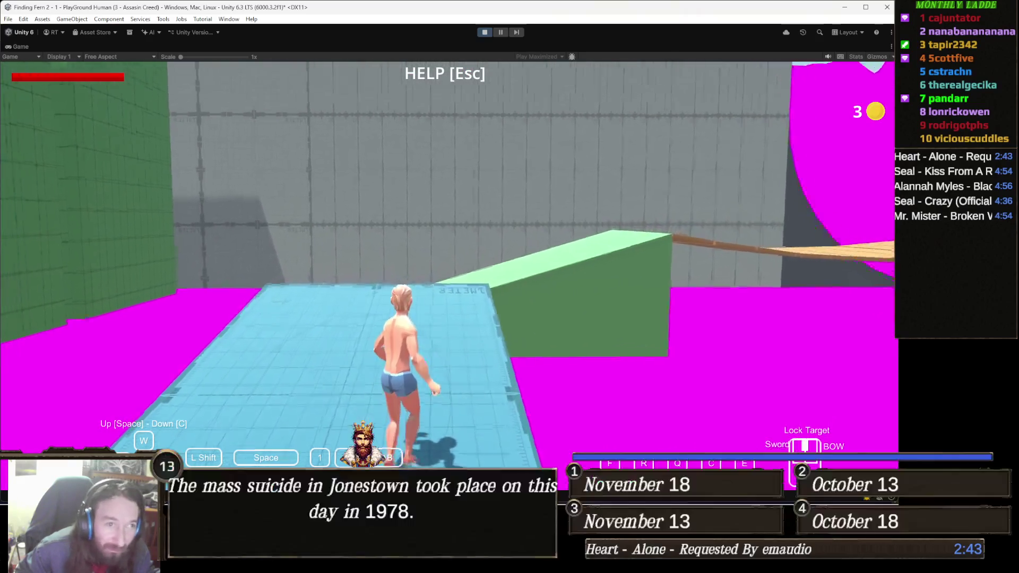
key(w)
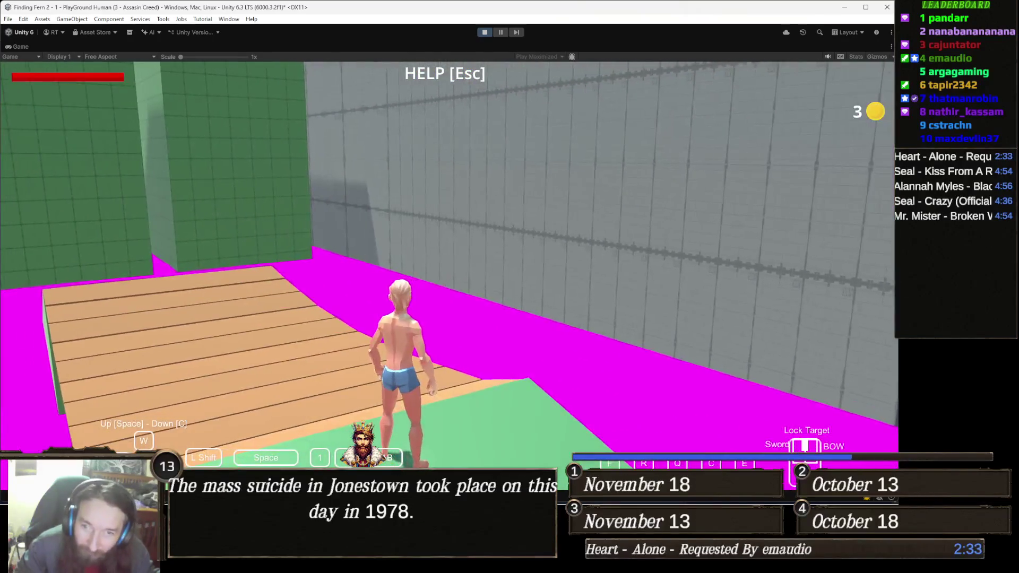
key(Escape)
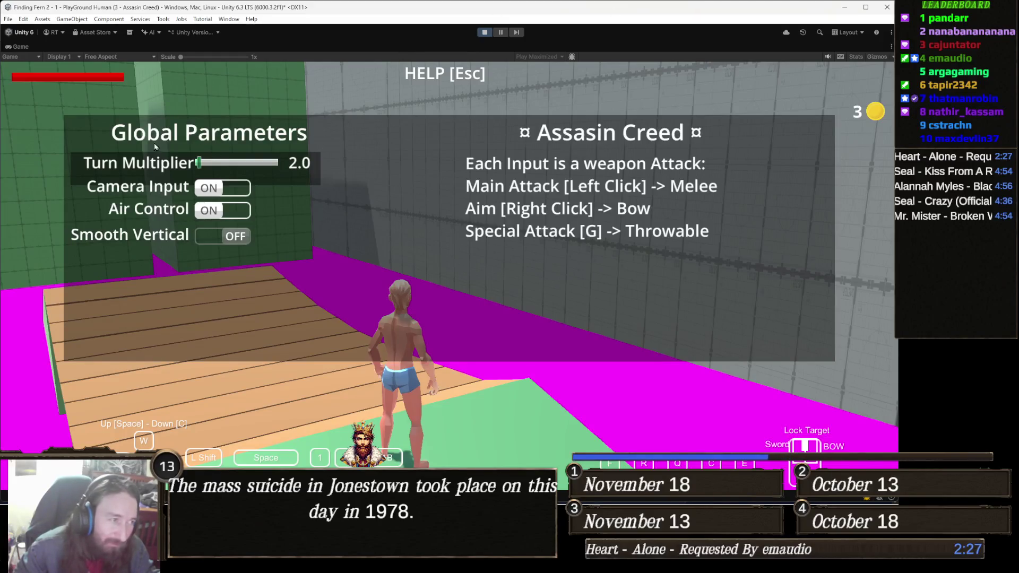
- Exit the maximized game view and stop the running play session
click(484, 32)
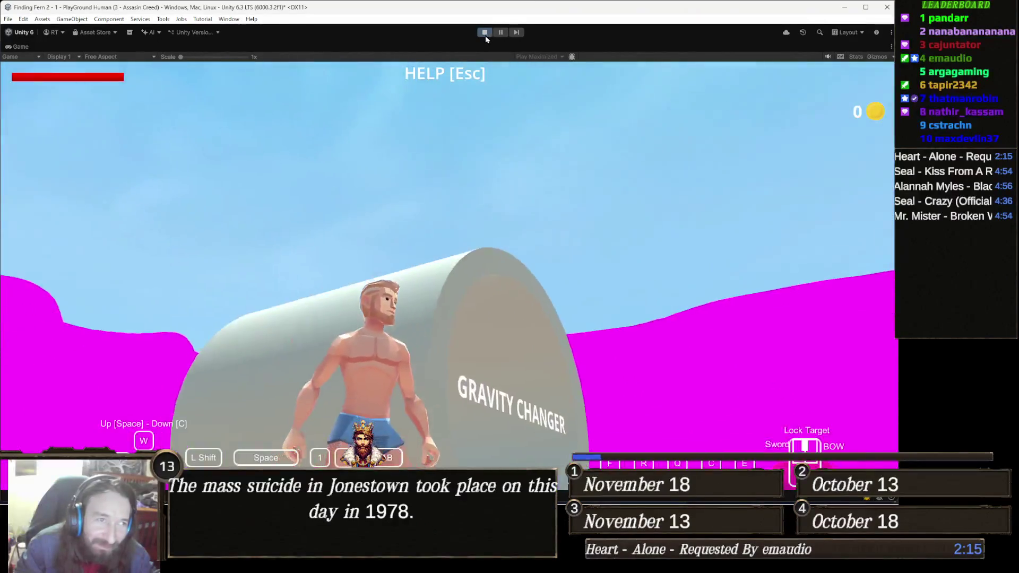
click(485, 33)
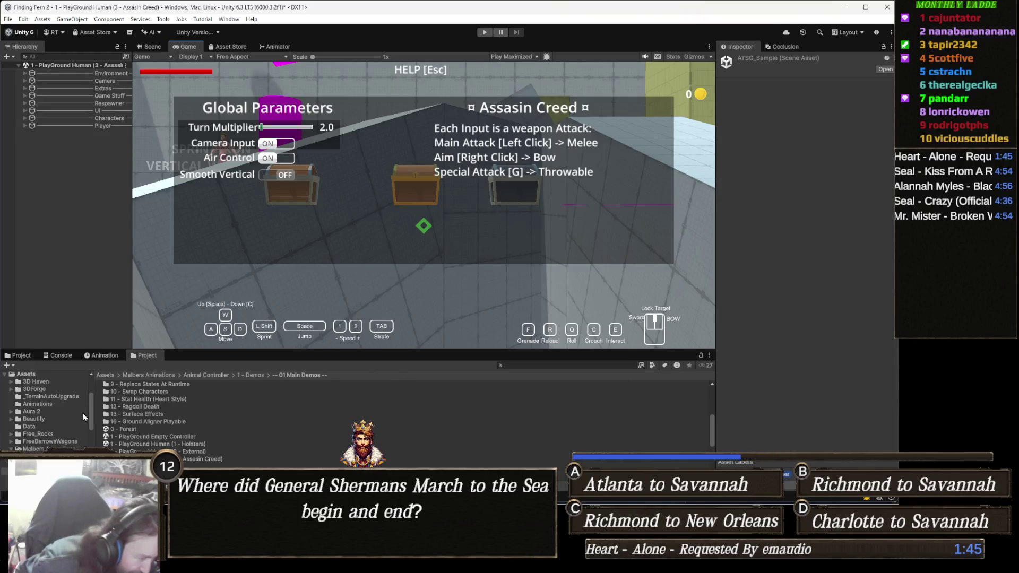
scroll(213, 446, down, 1)
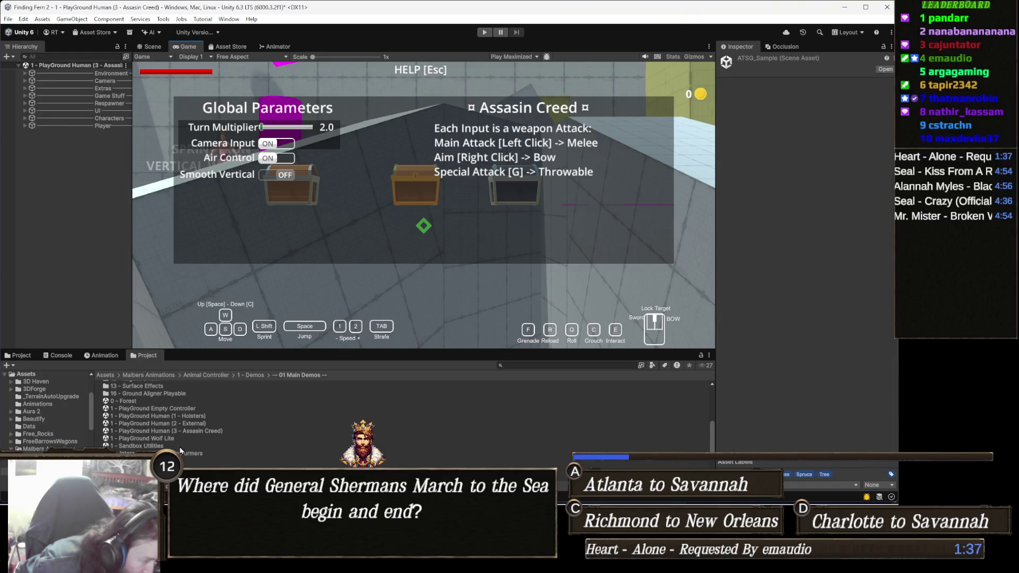
scroll(183, 451, down, 1)
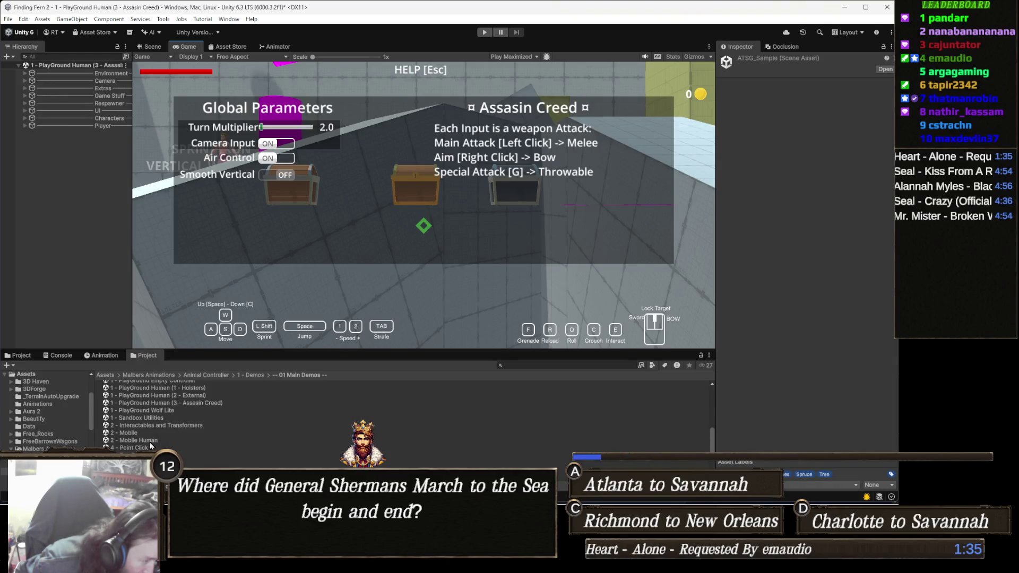
scroll(168, 440, down, 1)
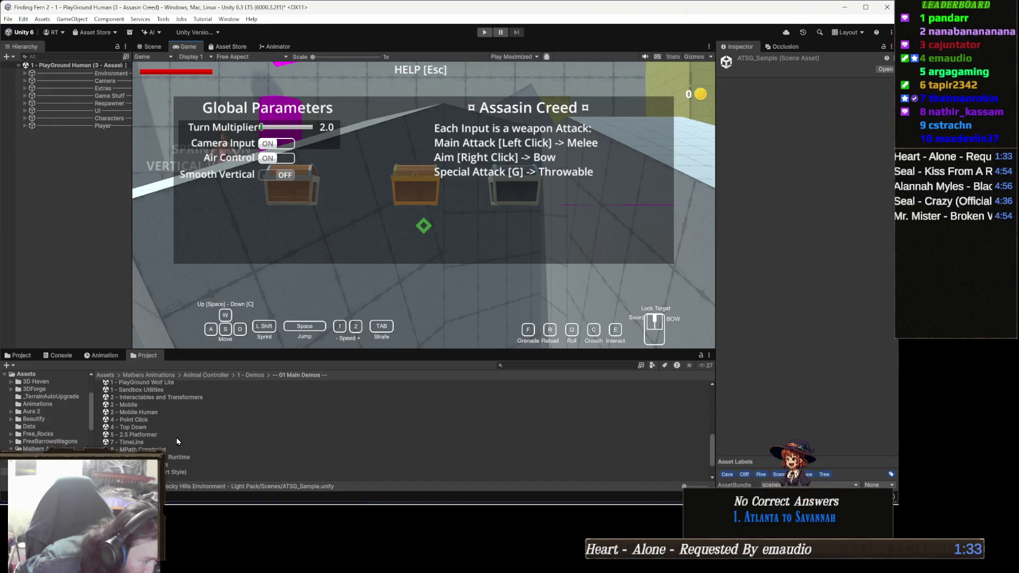
scroll(177, 438, down, 1)
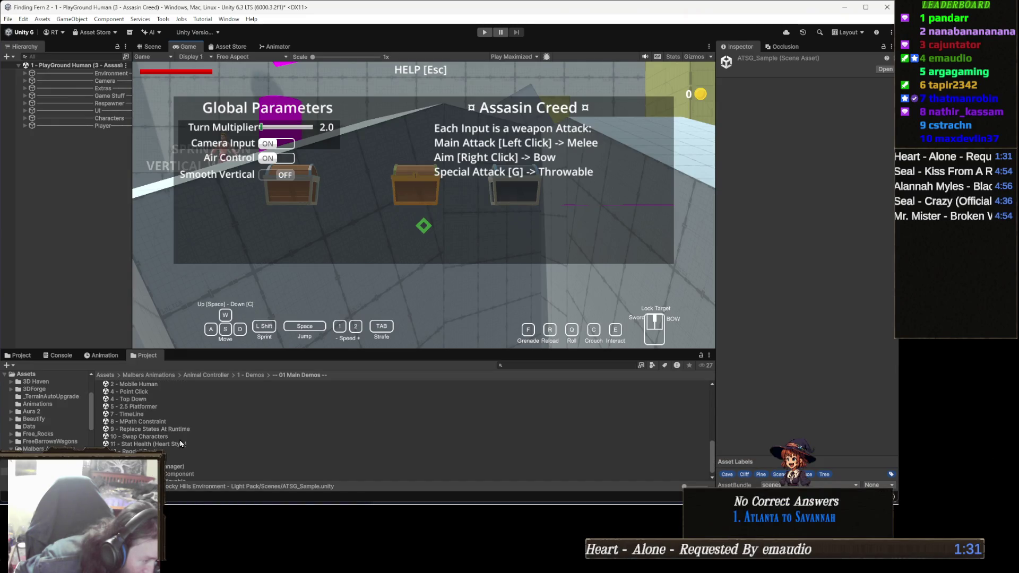
scroll(180, 441, down, 1)
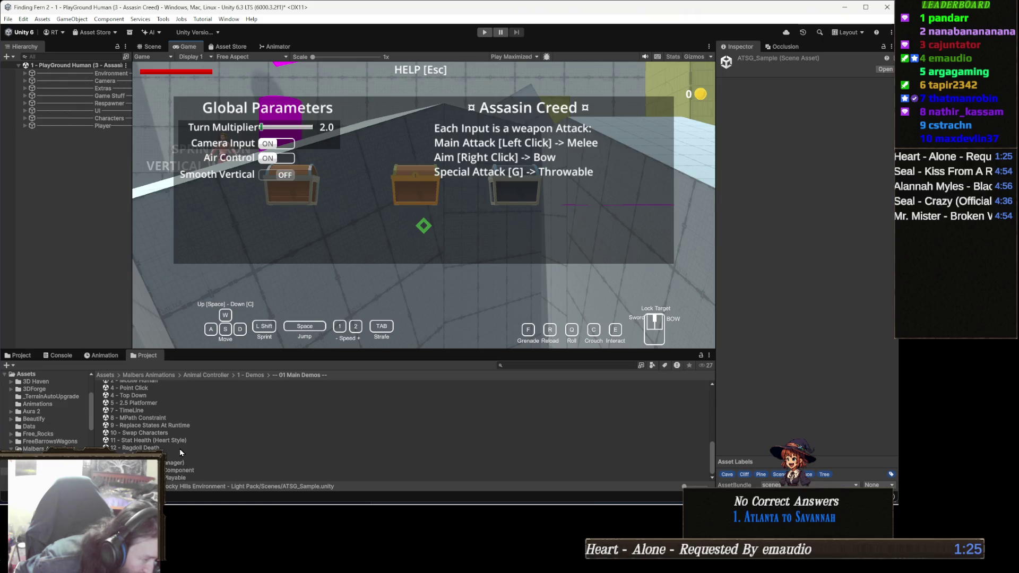
scroll(176, 451, up, 1)
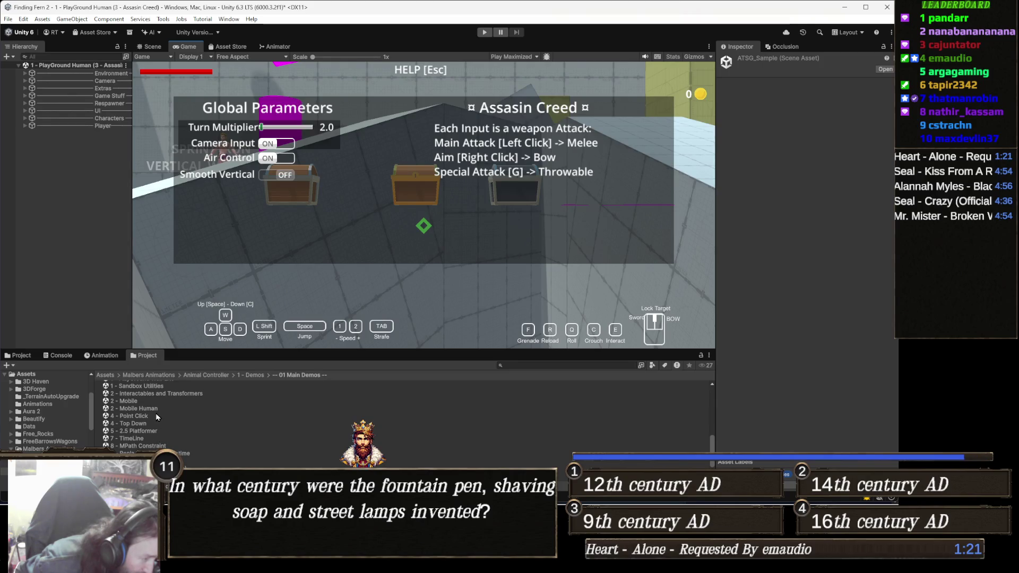
scroll(160, 421, up, 1)
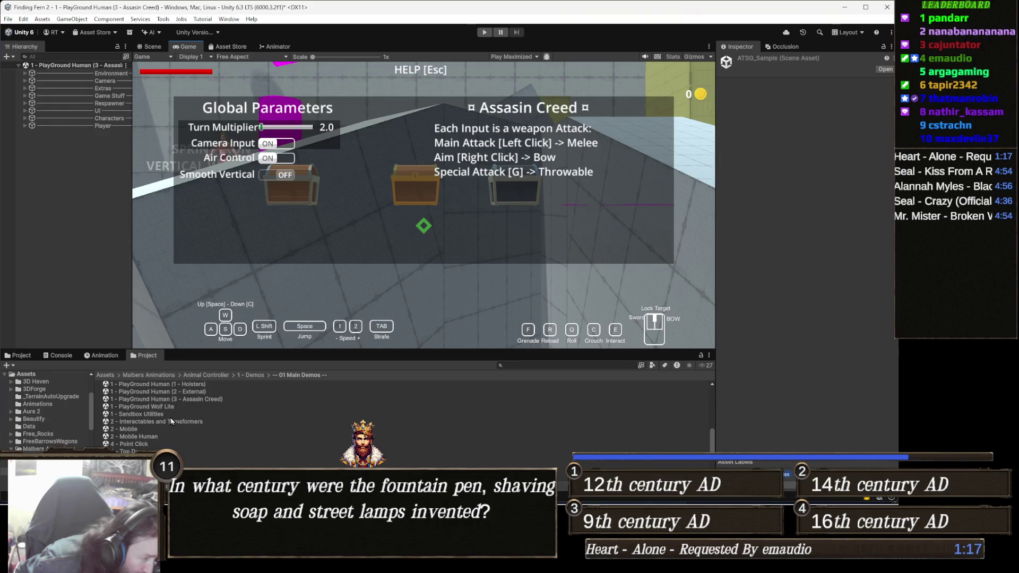
scroll(185, 424, up, 2)
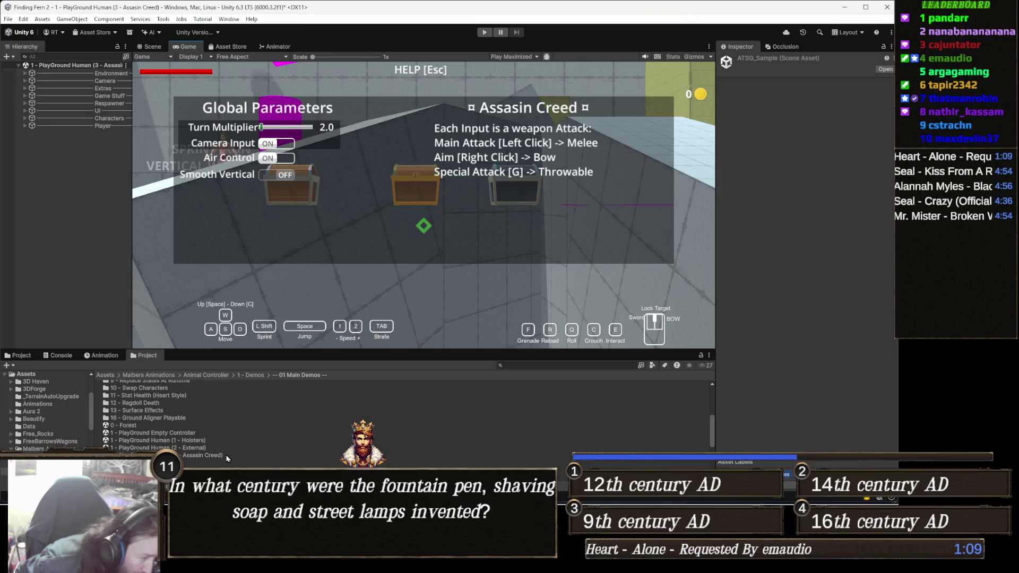
- Open the 0 - Forest scene, play-test it briefly, then stop Play mode
double_click(140, 426)
click(484, 31)
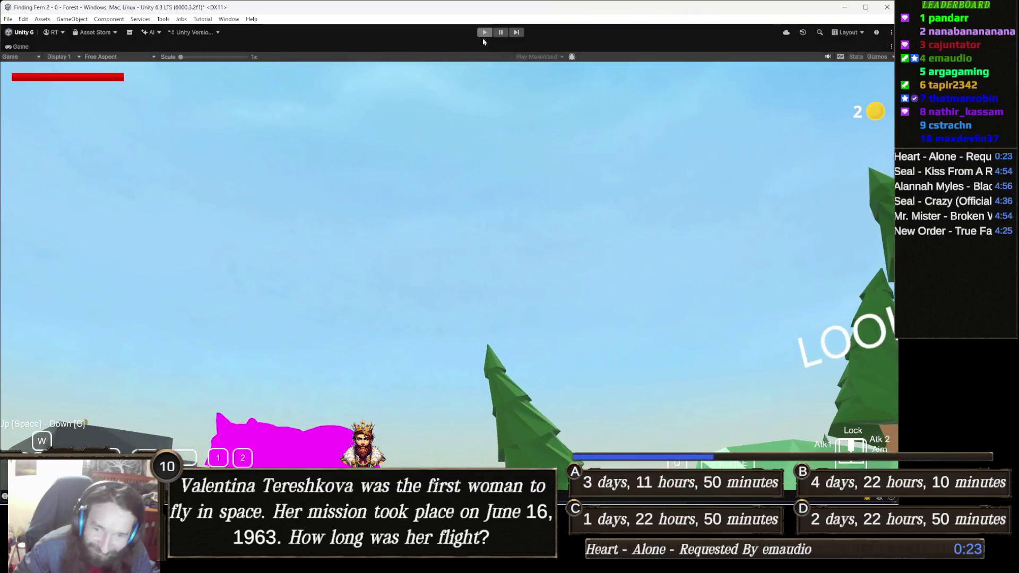
click(485, 33)
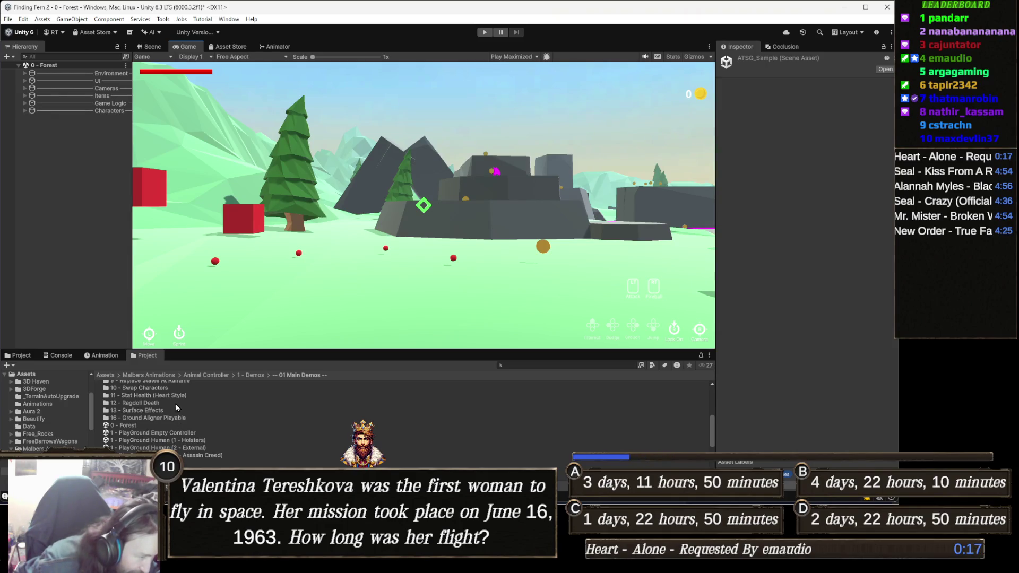
scroll(177, 423, down, 3)
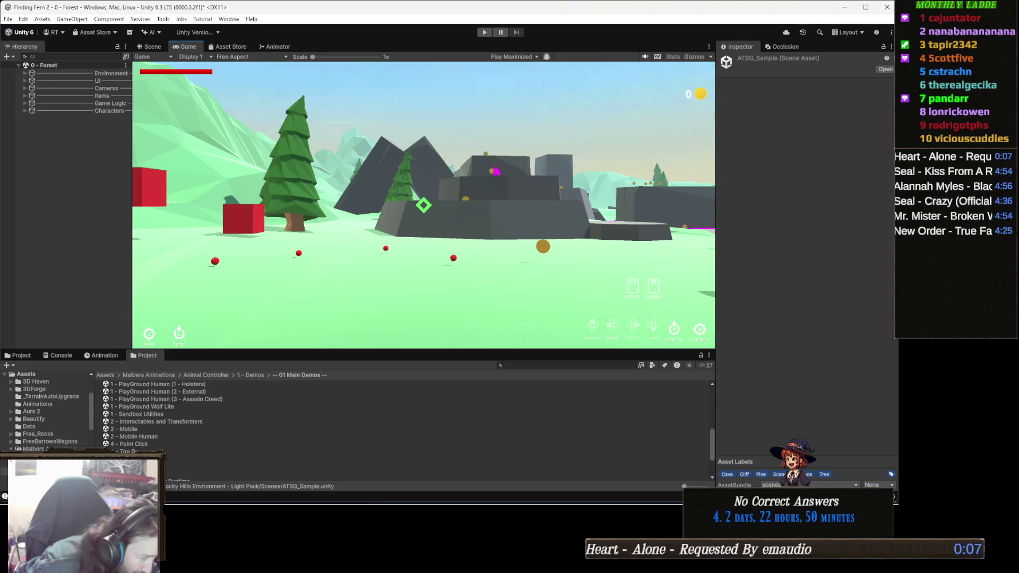
- Open 5 - 2.5 Platformer in Scene view, orbit for a wider look, and select the magenta Water1 surface
double_click(138, 459)
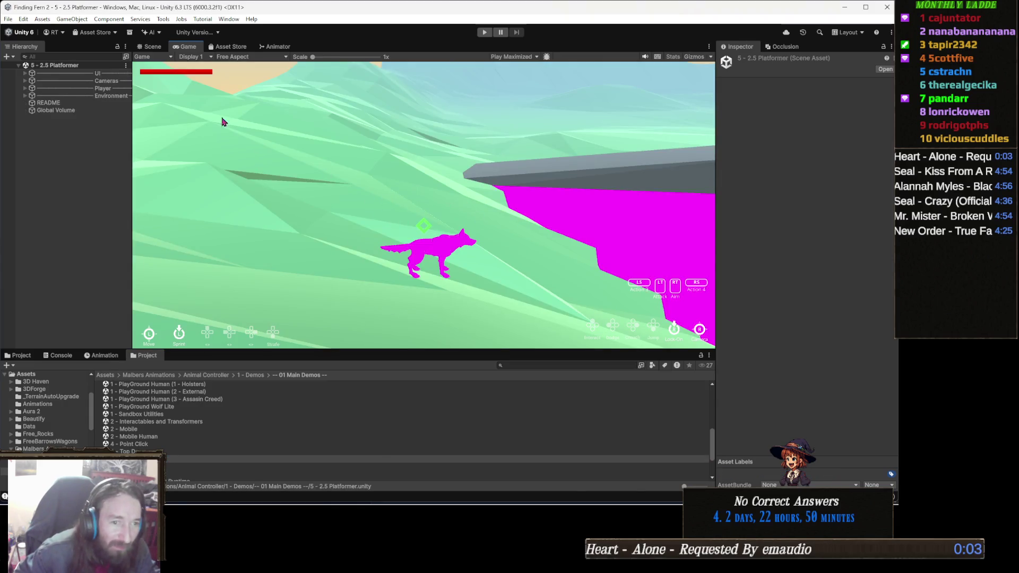
click(146, 49)
mouse_move(183, 228)
mouse_down()
mouse_move(656, 255)
mouse_move(537, 226)
mouse_move(485, 277)
mouse_move(482, 302)
mouse_move(329, 230)
mouse_move(373, 269)
mouse_move(416, 266)
mouse_up()
click(593, 229)
- Select the magenta Water1 plane, expand its material, and search the Project assets for 'water2'
click(531, 246)
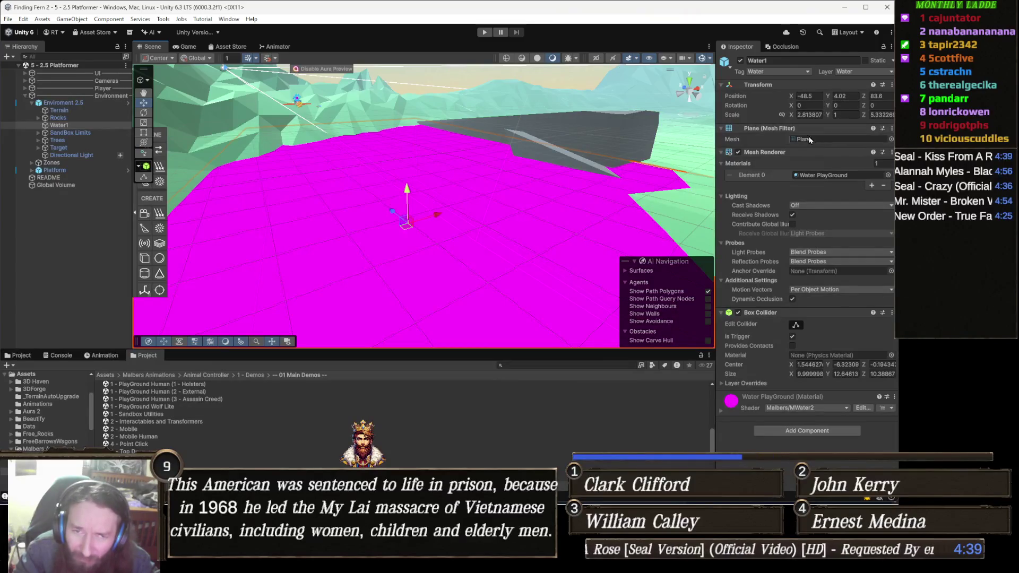
click(731, 403)
scroll(792, 388, down, 6)
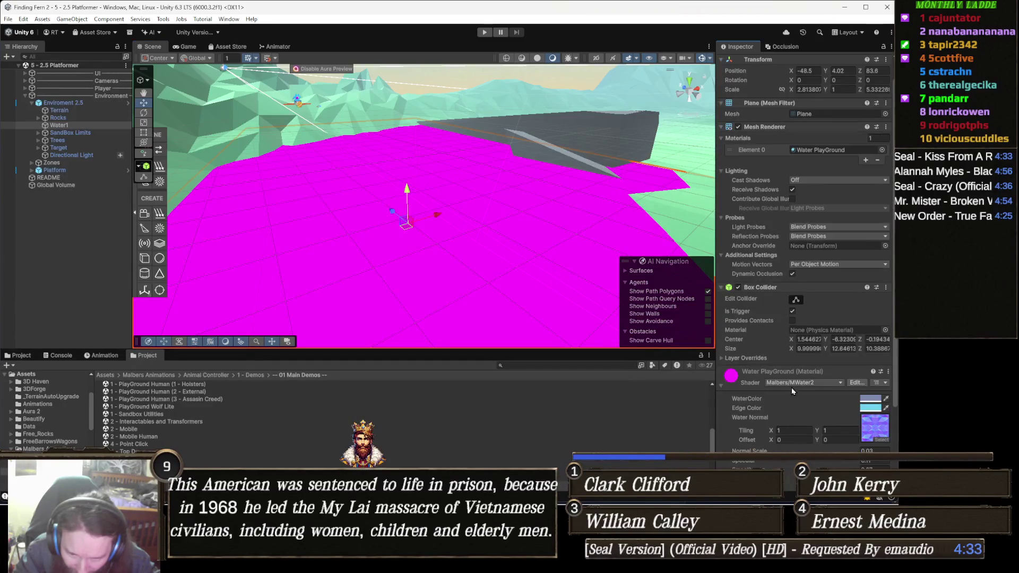
click(18, 355)
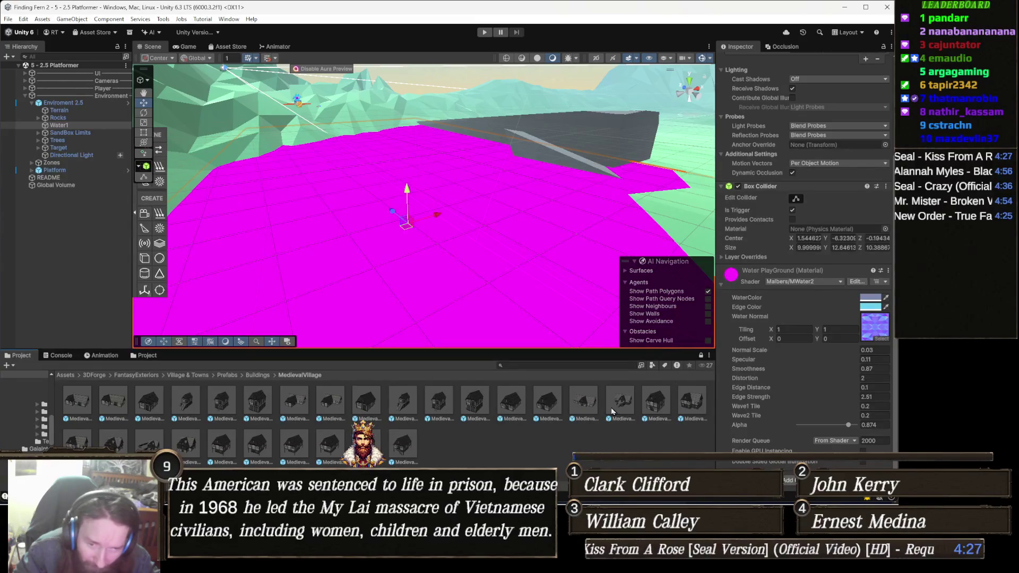
click(611, 365)
text(wateer2)
key(BackSpace)
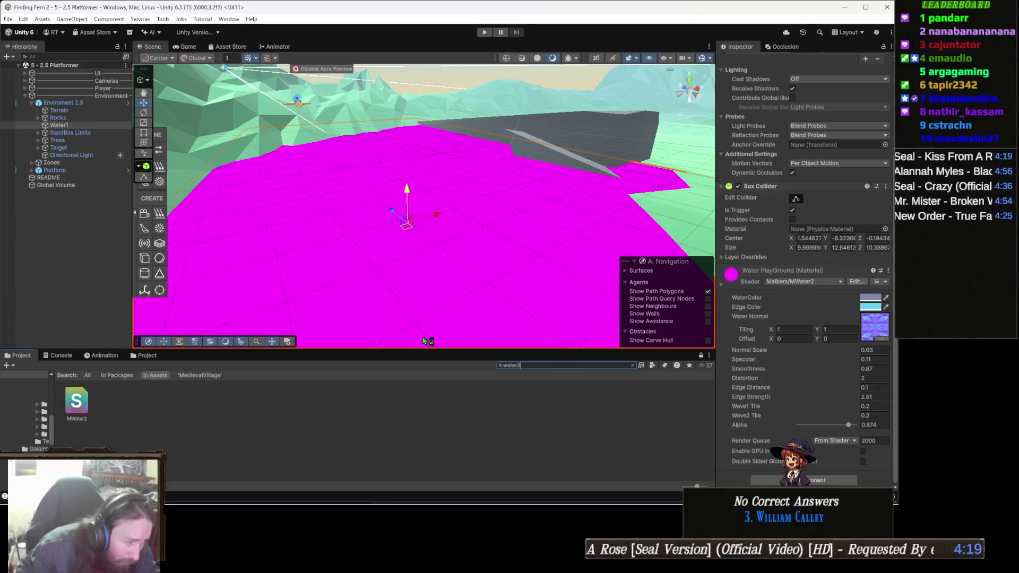
- Reimport the MWater2 shader asset
click(72, 411)
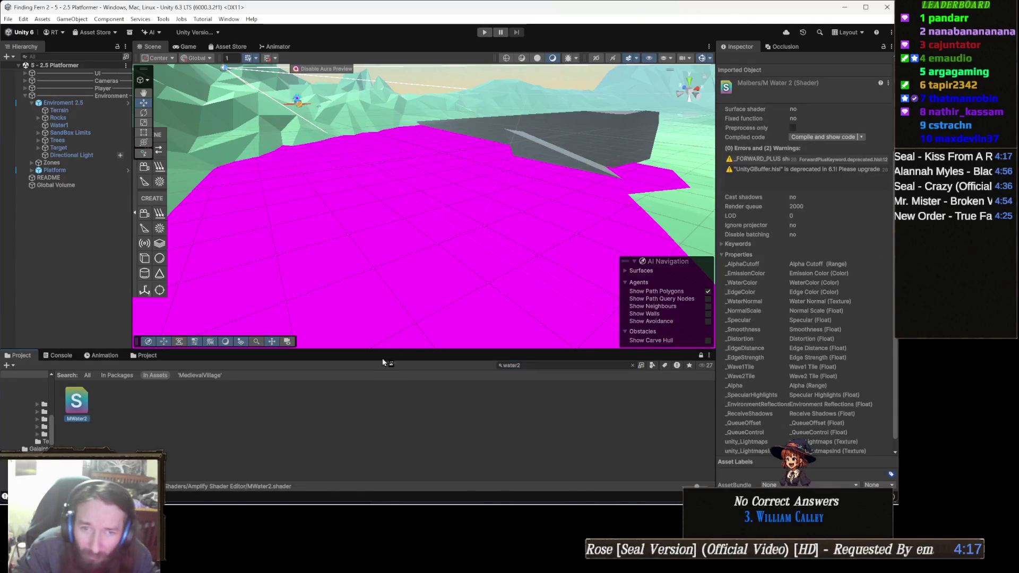
right_click(83, 399)
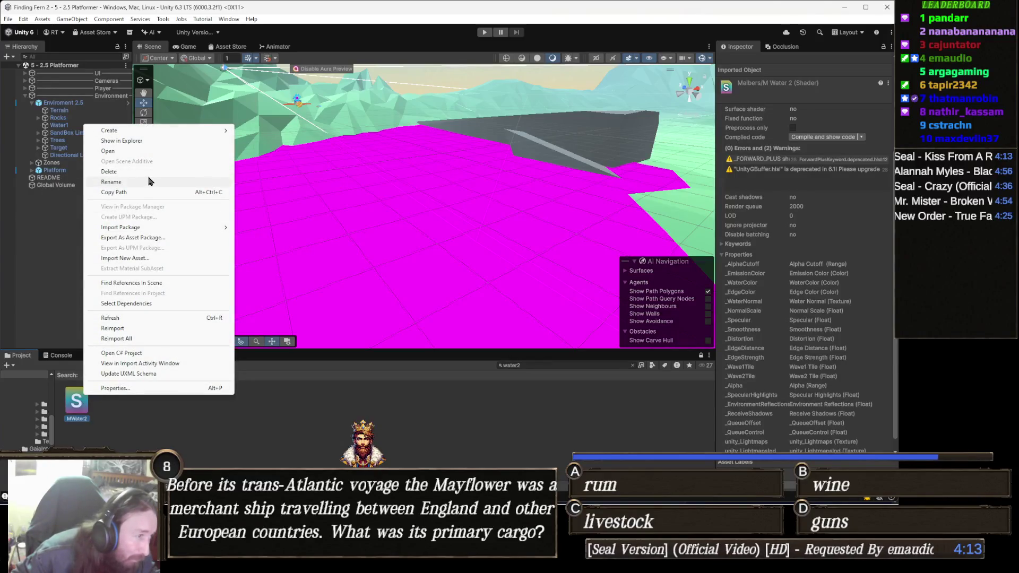
click(112, 329)
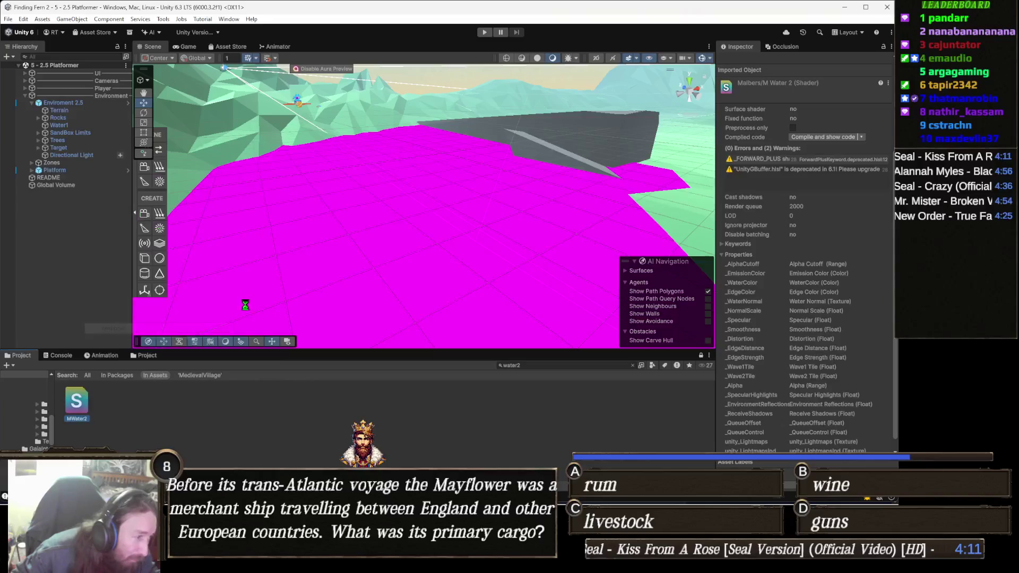
- Switch the Water1 material's shader to Polytope Studio PT_Water_Shader so the water turns teal
click(392, 246)
click(374, 245)
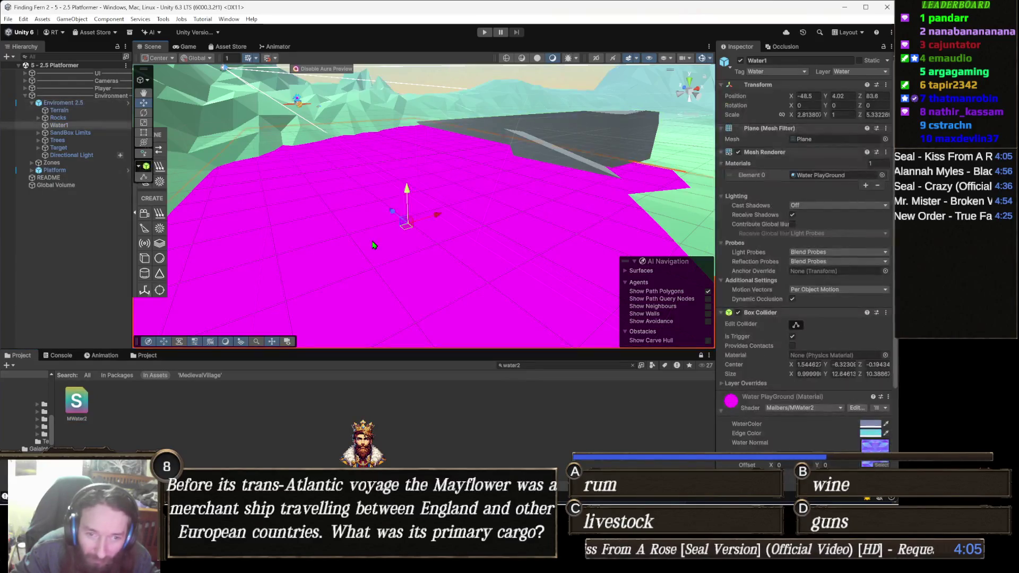
click(801, 410)
text(wat)
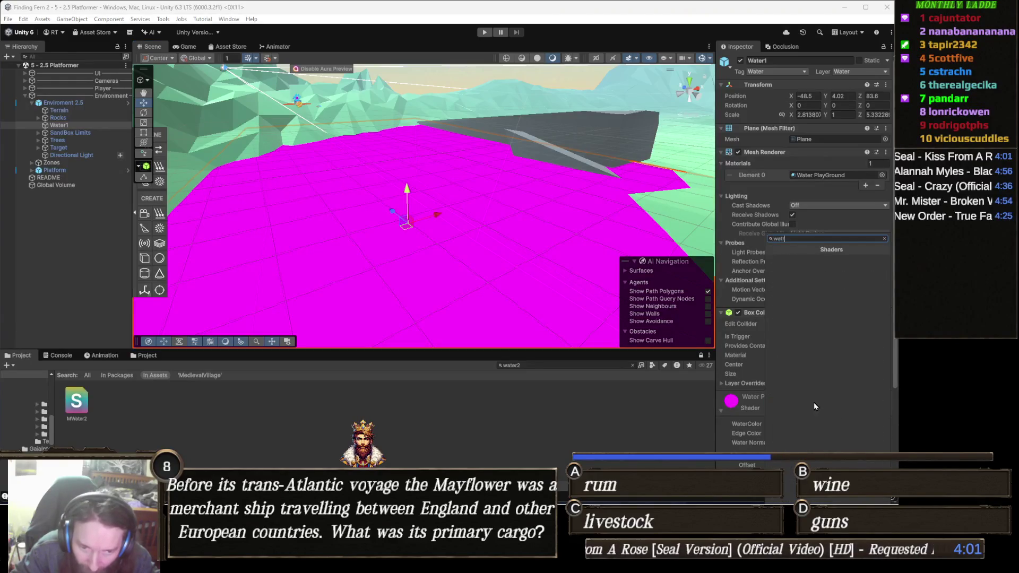
key(BackSpace)
key(BackSpace)
key(BackSpace)
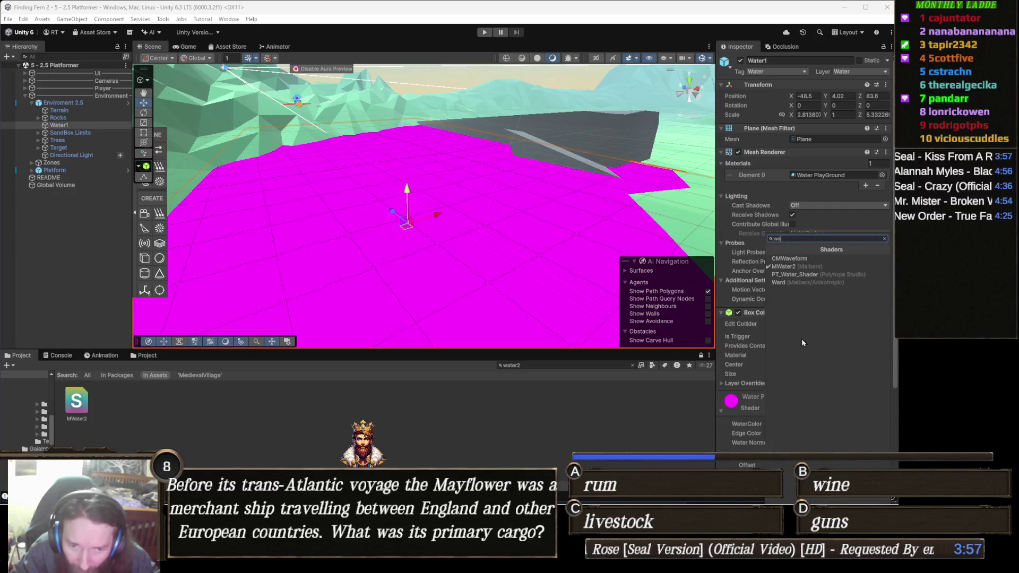
click(809, 276)
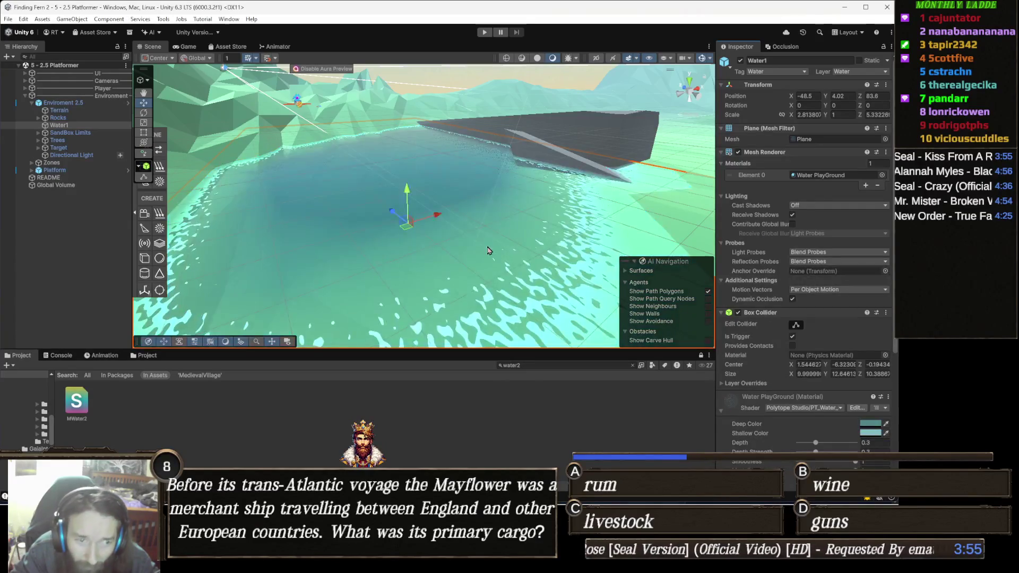
scroll(561, 275, up, 5)
mouse_move(561, 275)
mouse_down()
mouse_move(589, 228)
mouse_move(651, 177)
mouse_move(651, 207)
mouse_move(573, 232)
mouse_up()
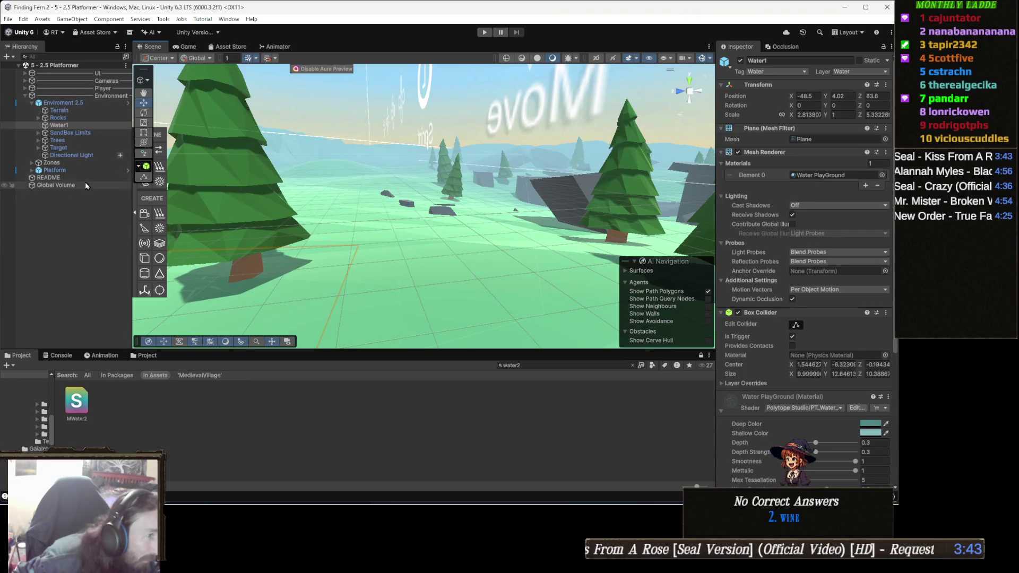
click(103, 89)
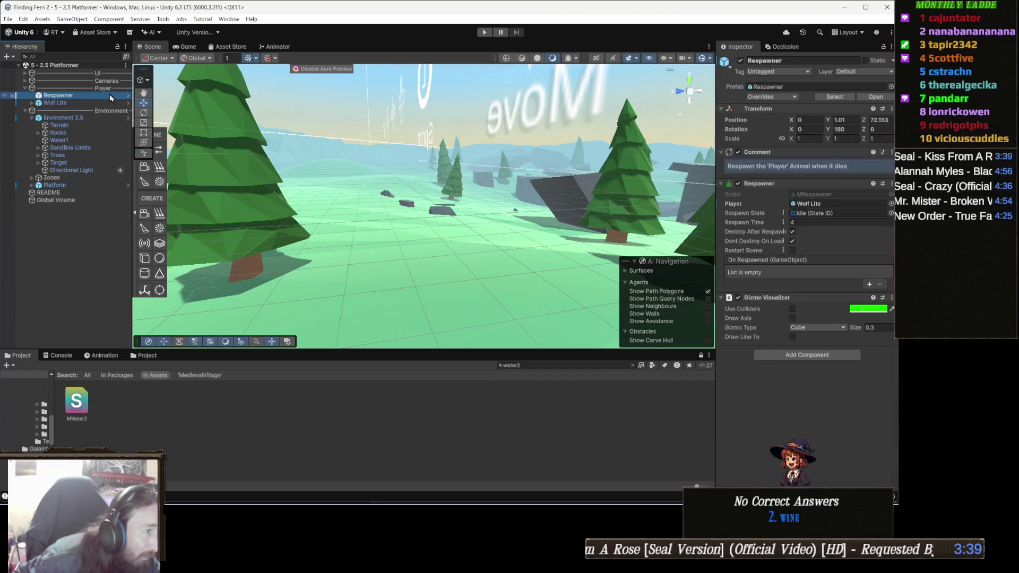
- Set the Wolf Lite mesh's material to Standard (Specular setup) and enter Play mode
click(113, 103)
scroll(807, 317, down, 15)
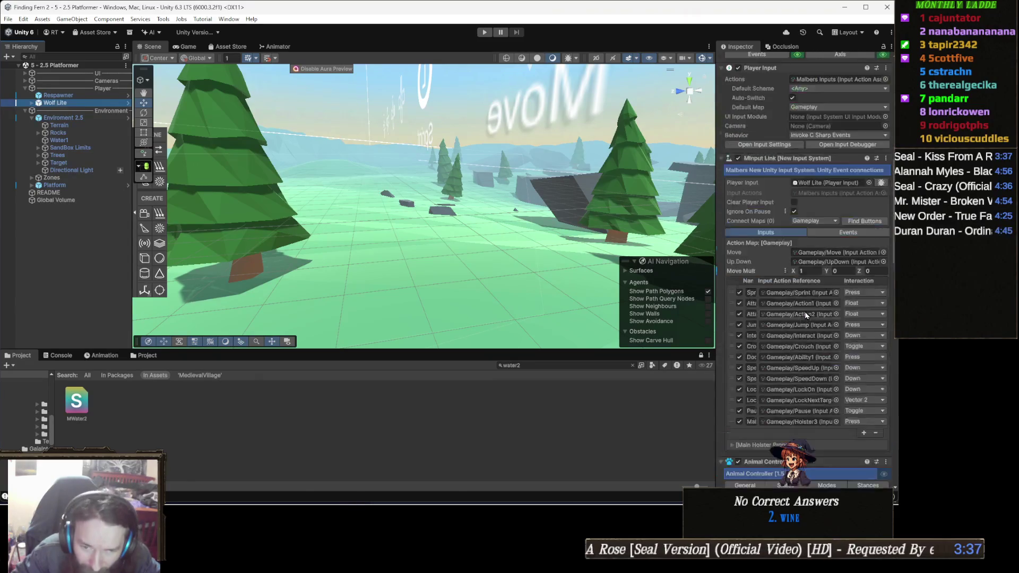
key(Right)
key(Down)
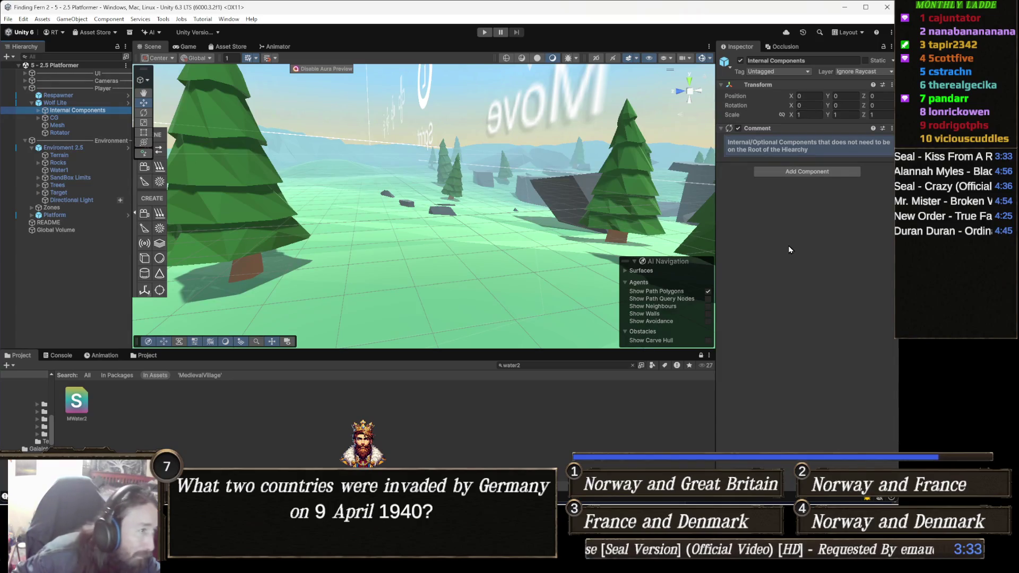
key(Down)
key(Down)
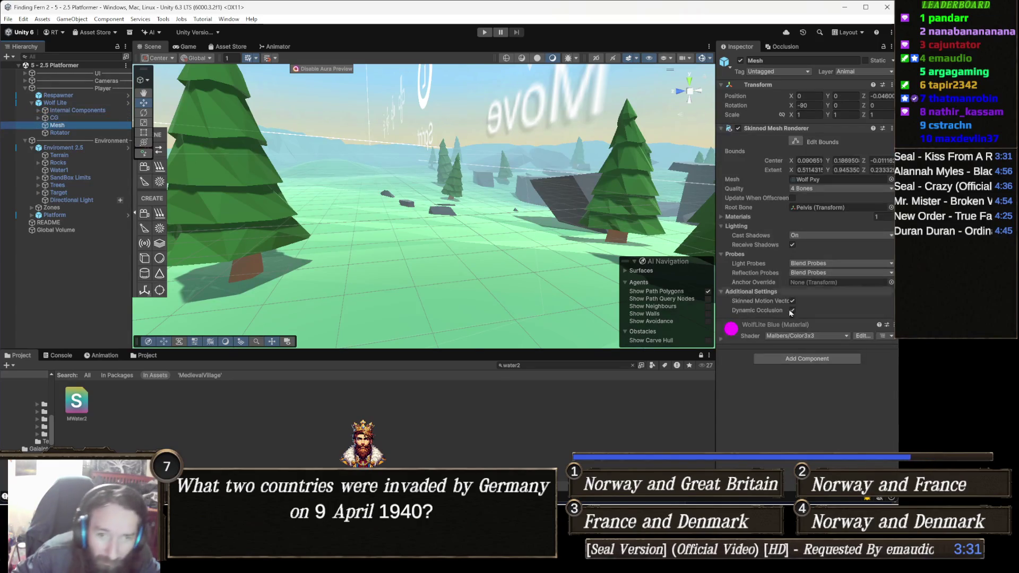
click(830, 339)
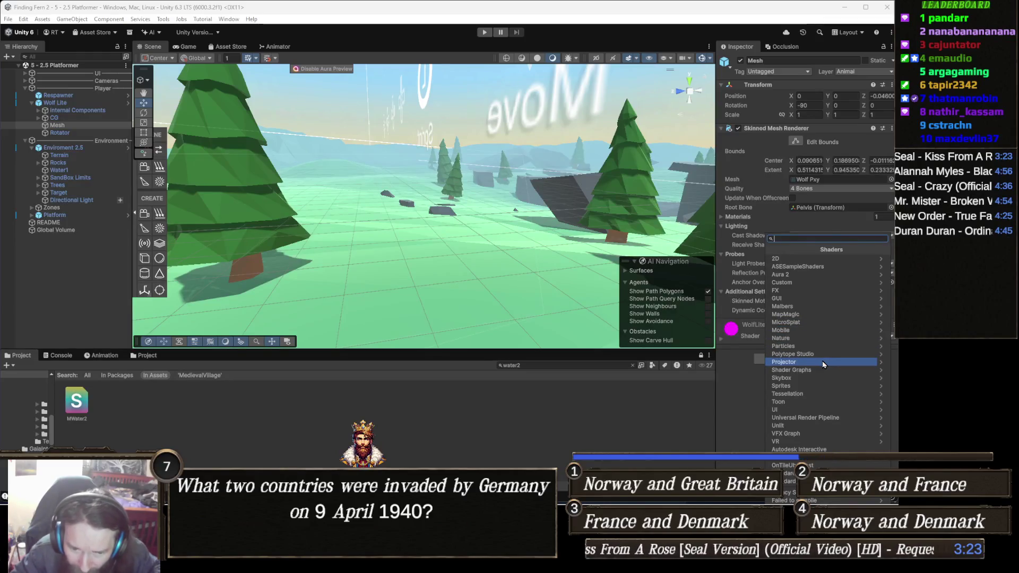
click(790, 481)
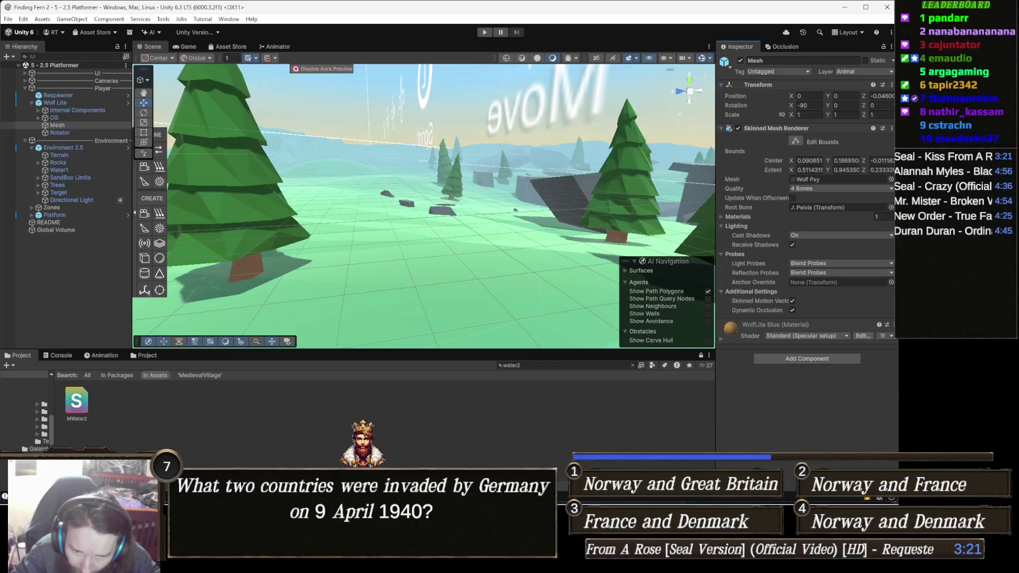
click(483, 34)
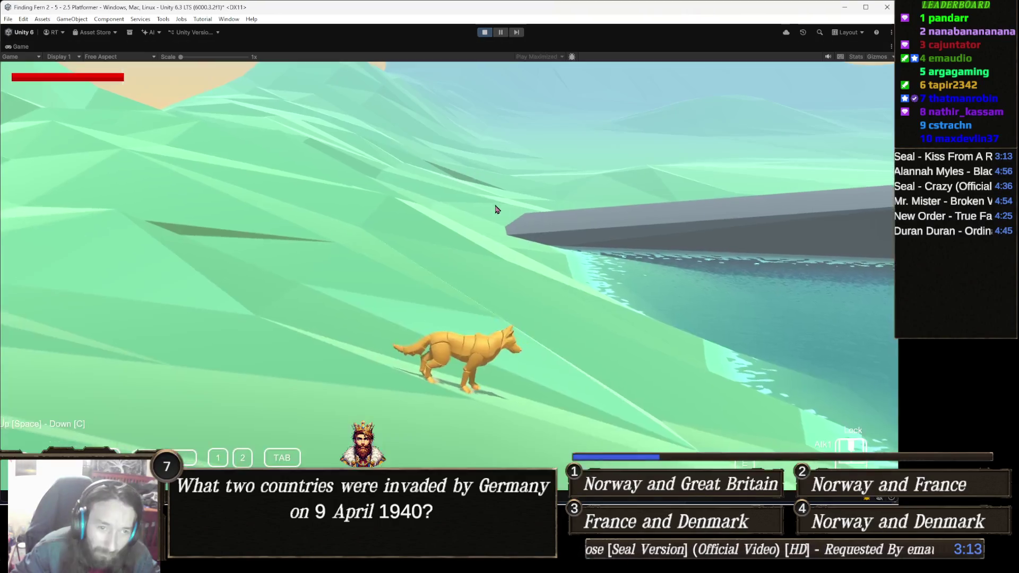
- Leap the fox into the water and swim it across toward the grassy clearing
key(d)
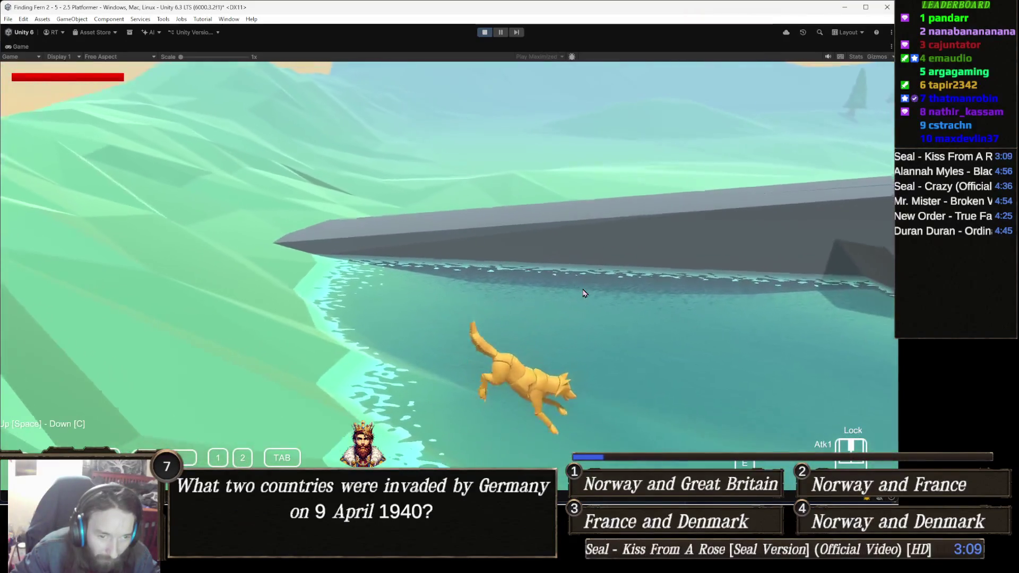
key(w)
key(d)
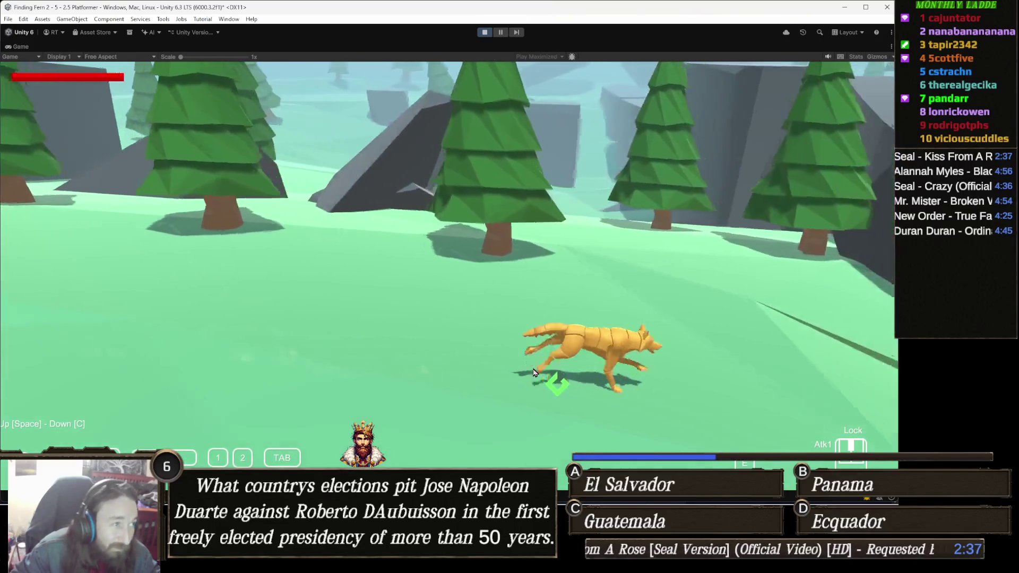
- Steer the fox past the grey rocks, jumping onto a rock and running back off across the grass
key(space)
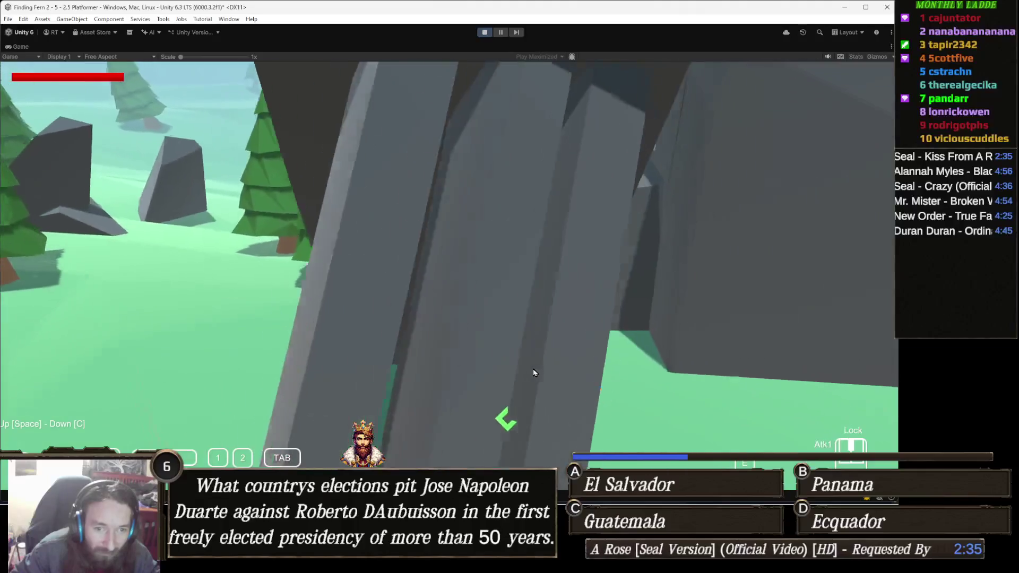
key(space)
key(d)
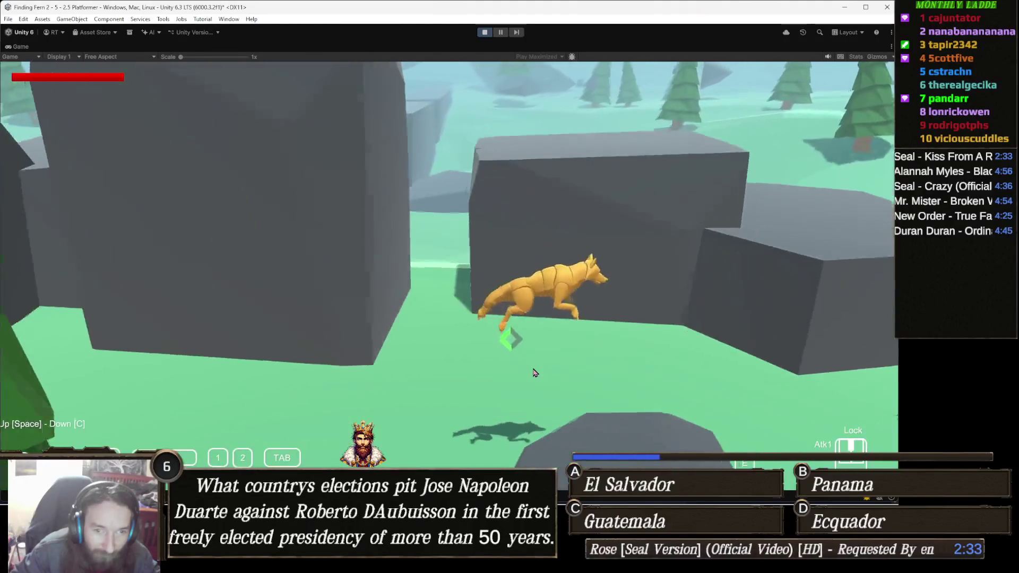
key(space)
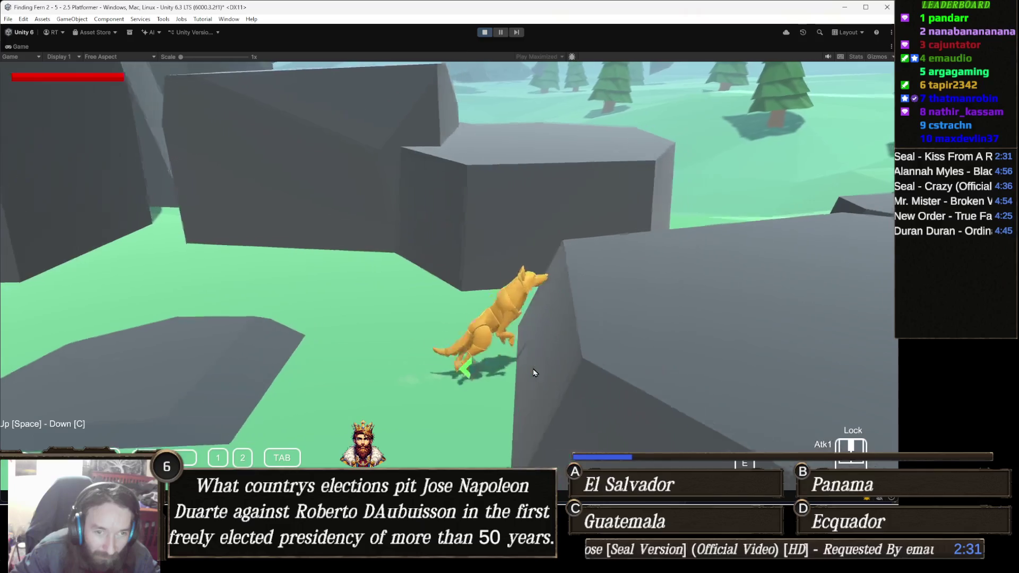
key(d)
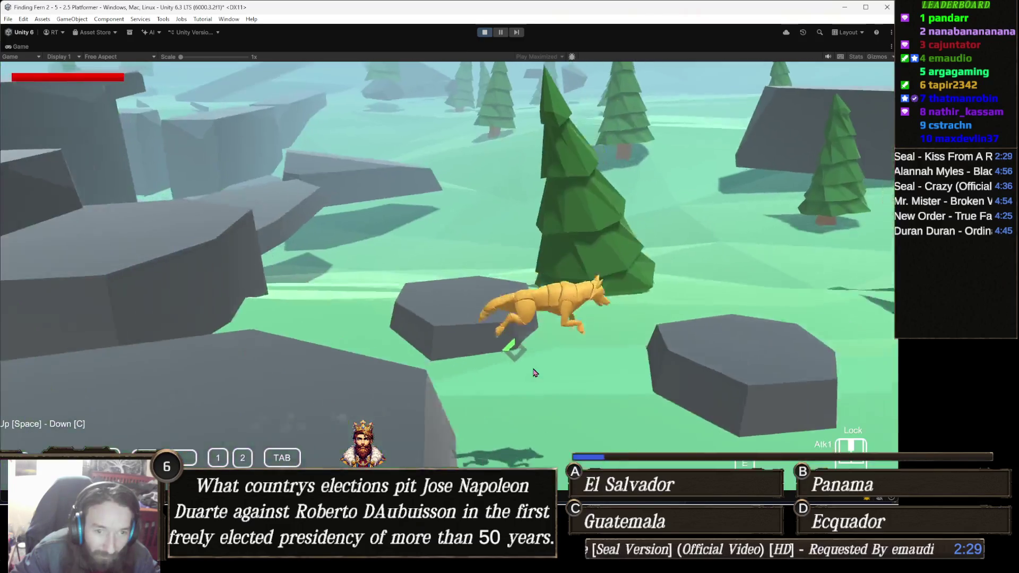
key(space)
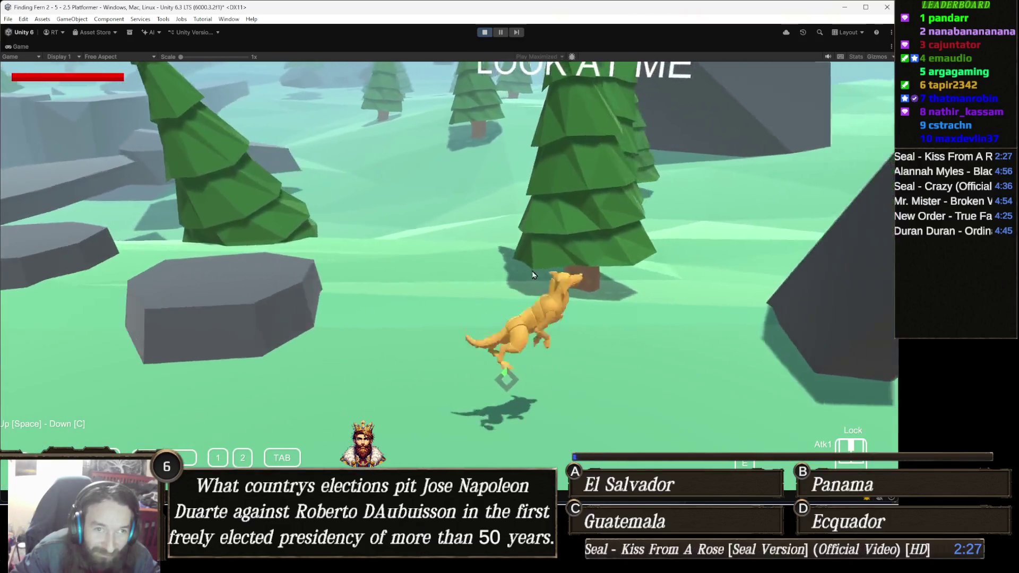
key(s)
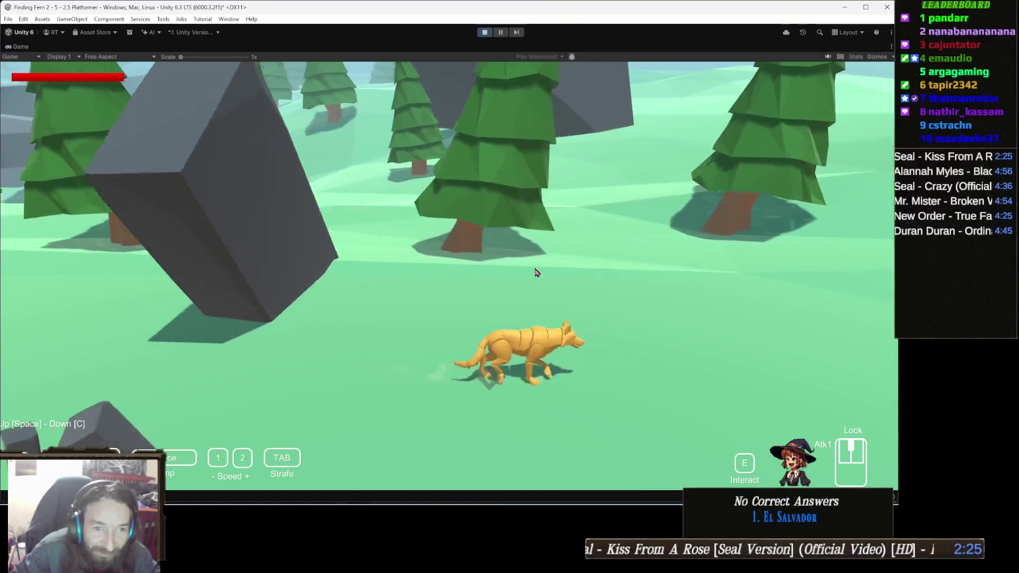
key(space)
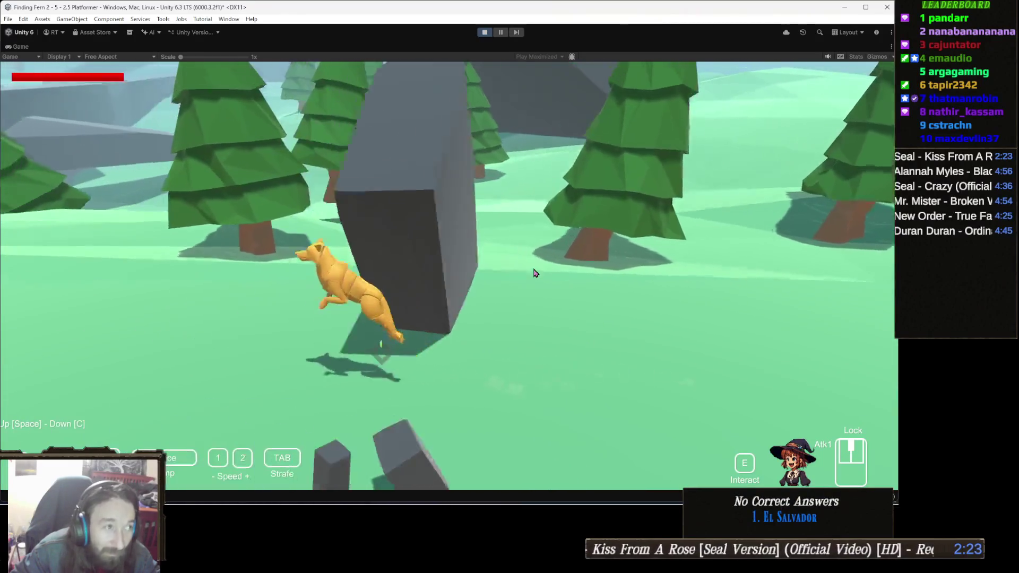
- Run and leap the fox toward the trees, weaving left and right beneath them
key(w)
key(space)
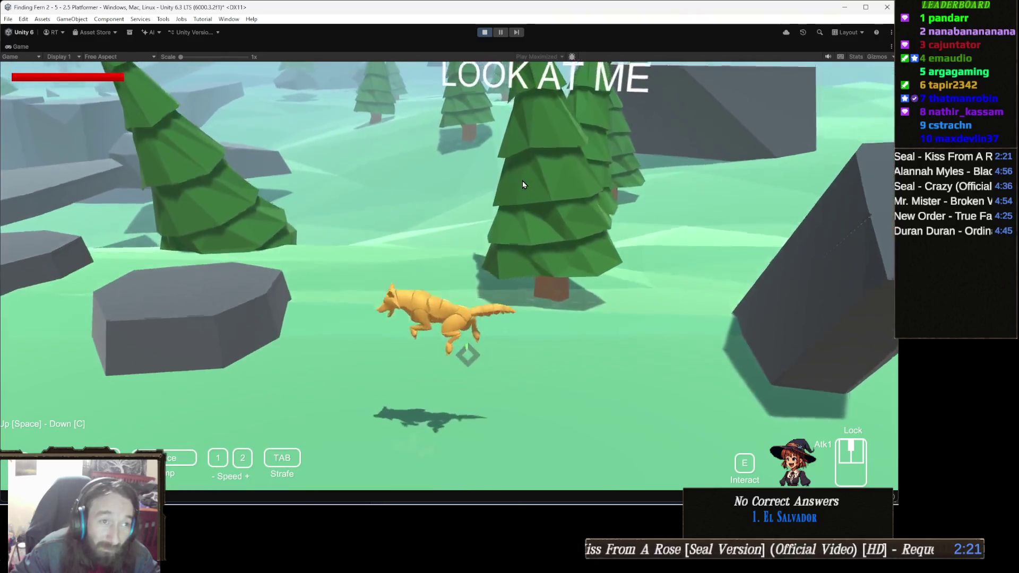
key(d)
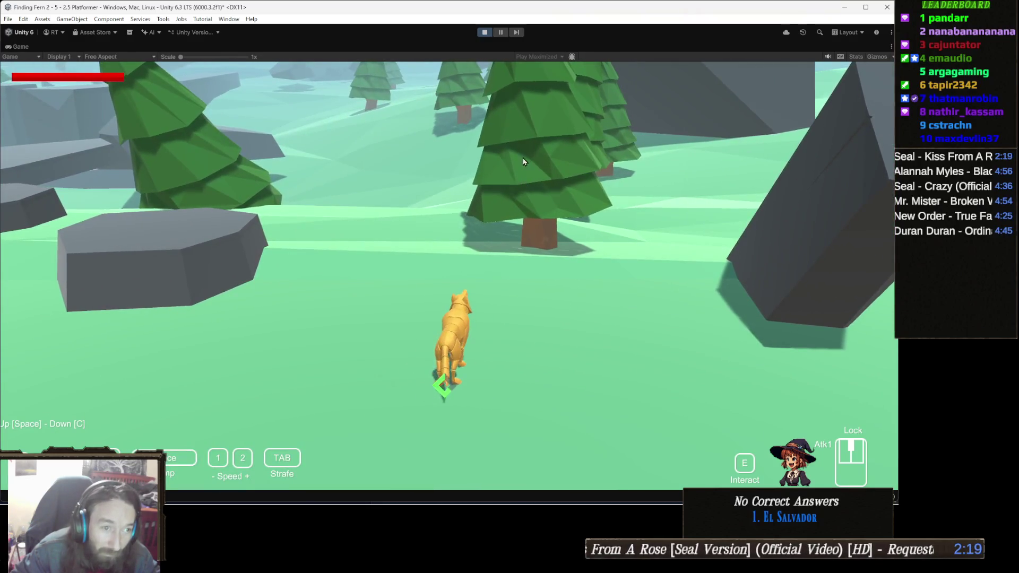
key(w)
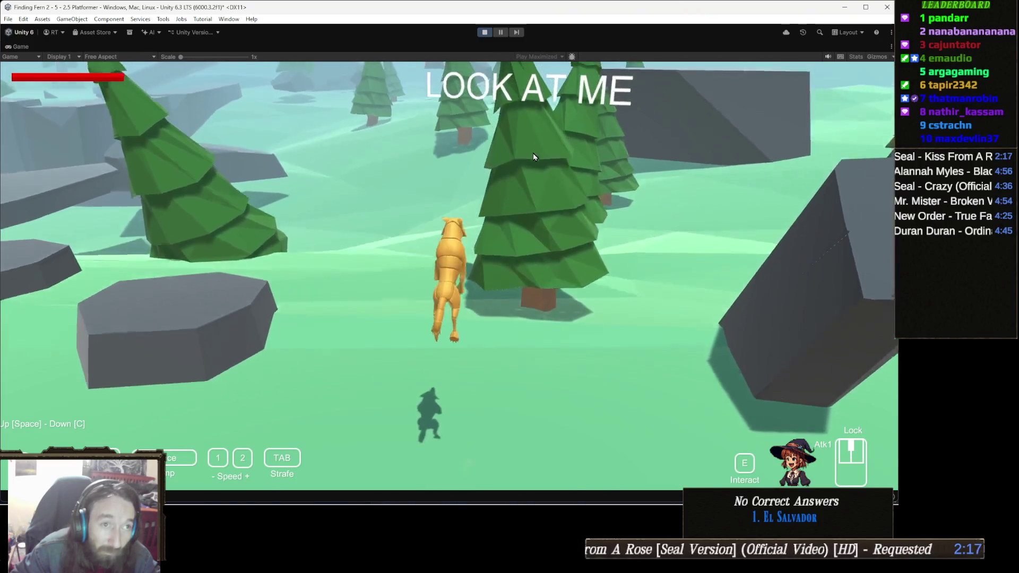
key(d)
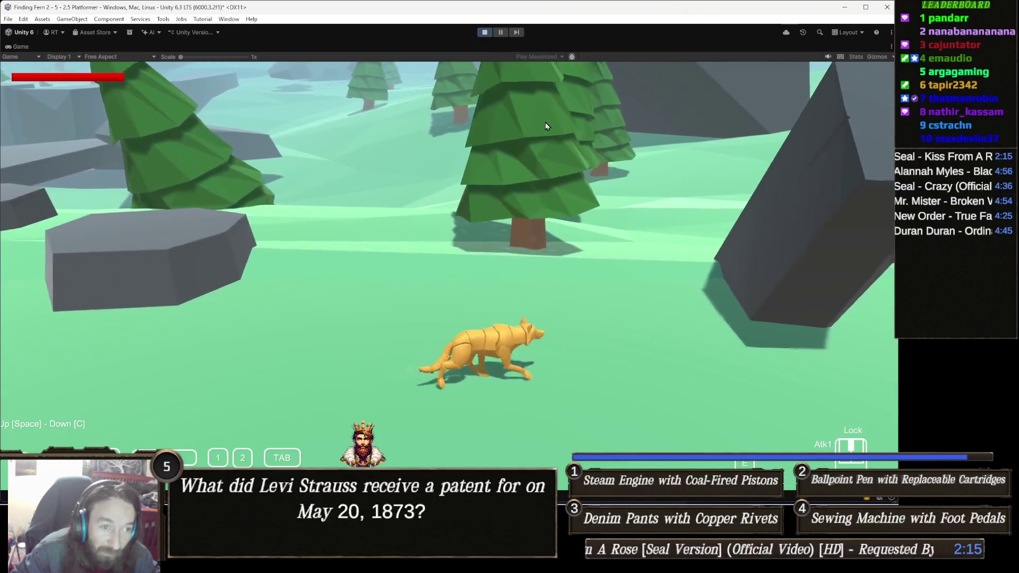
key(w)
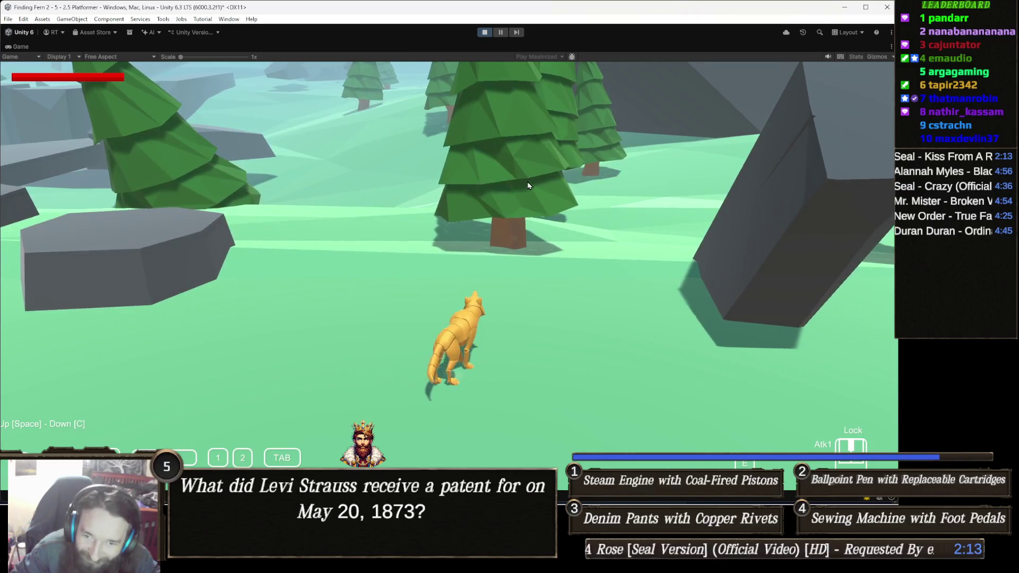
key(a)
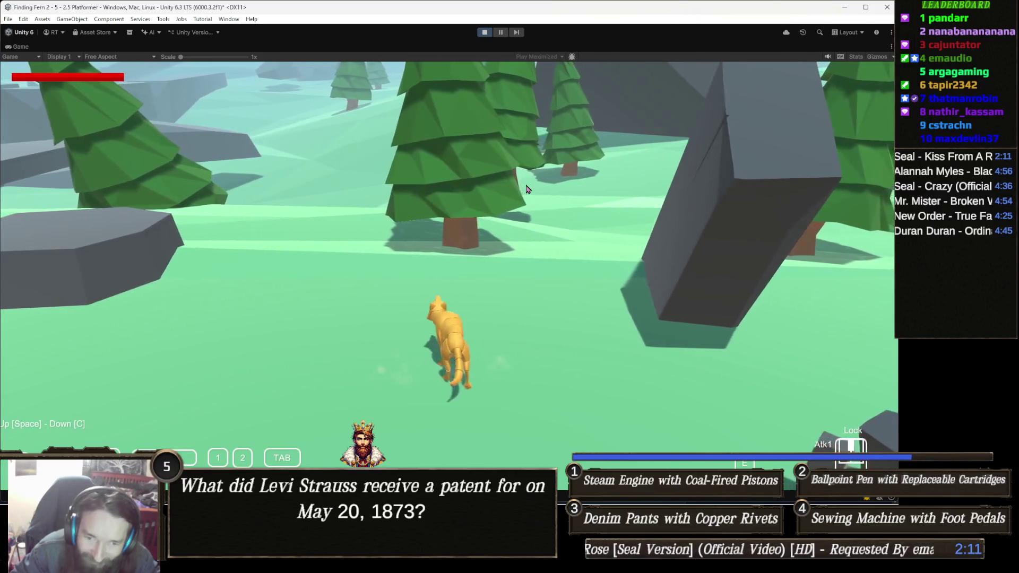
key(w)
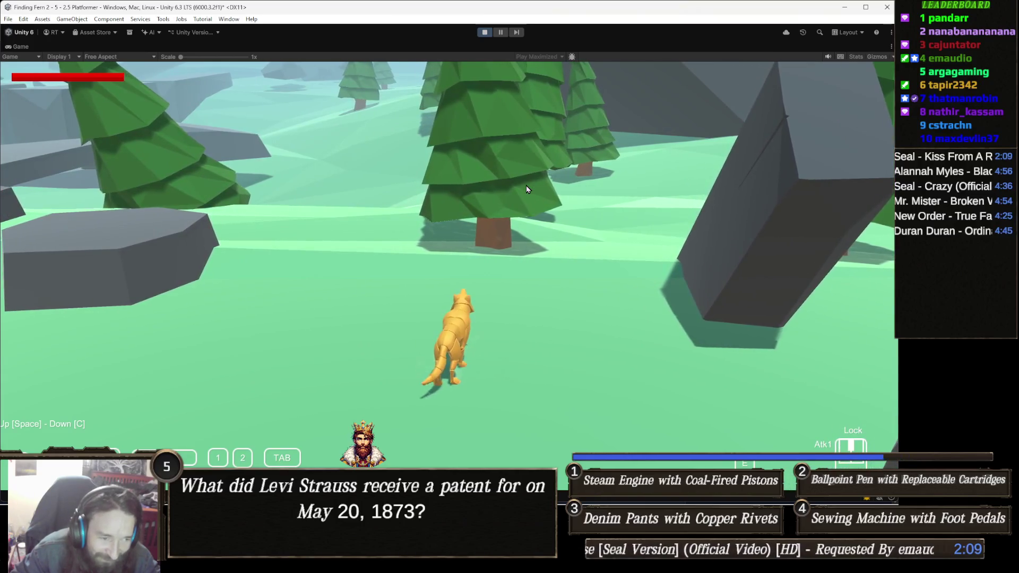
key(space)
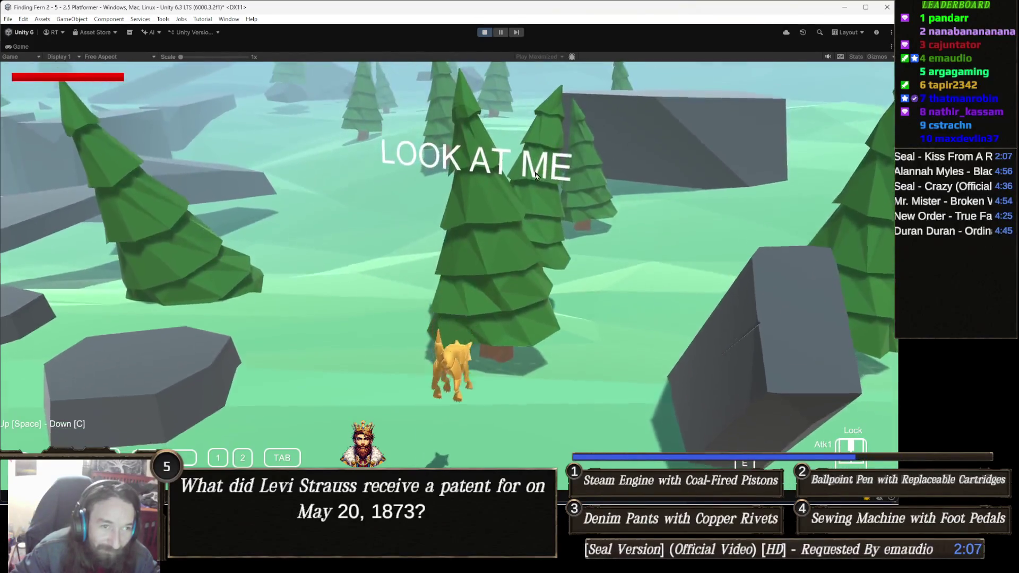
key(space)
key(s)
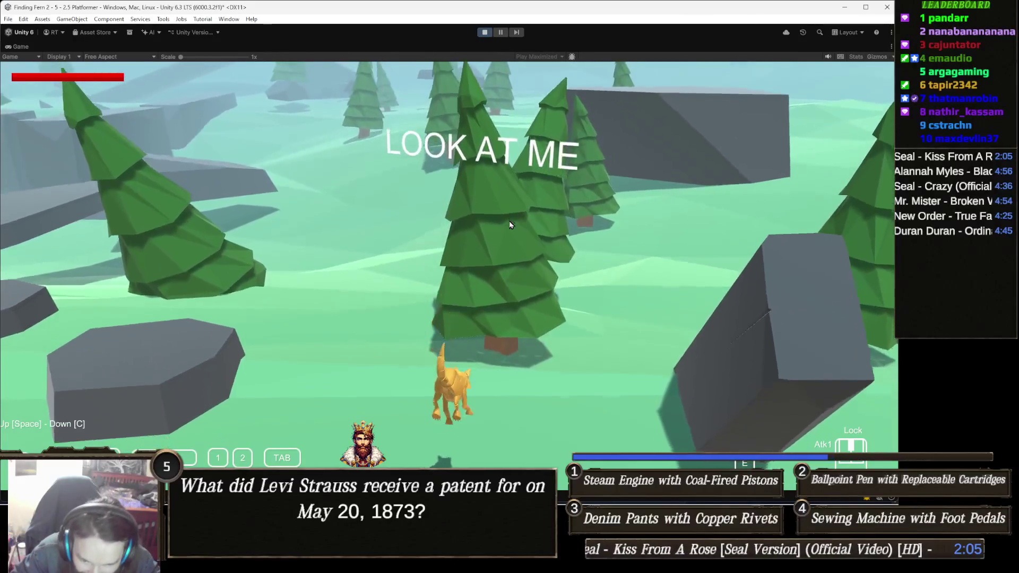
key(w)
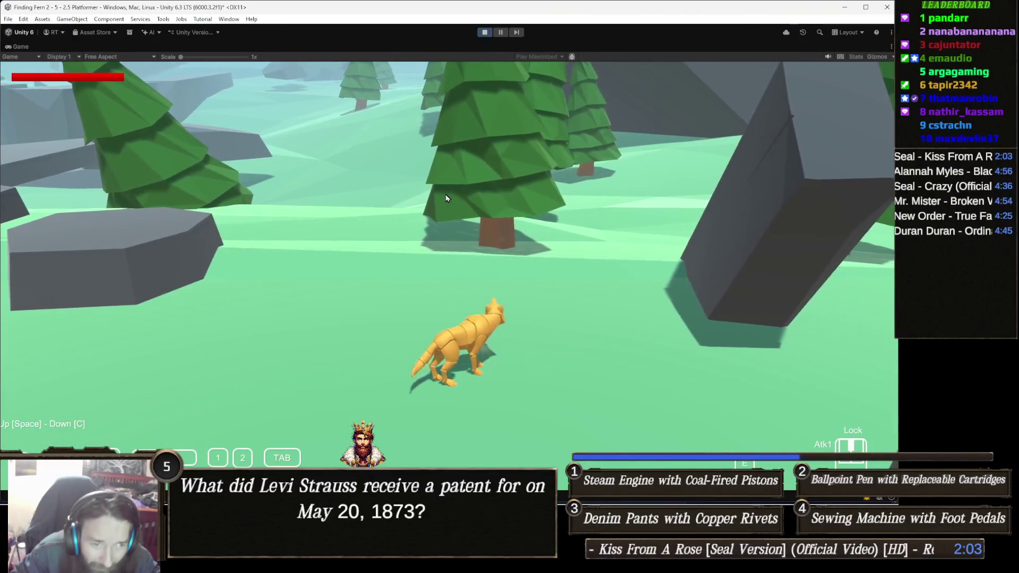
- Run the fox right across the clearing toward the slopes and jump it onto the grey rock
key(d)
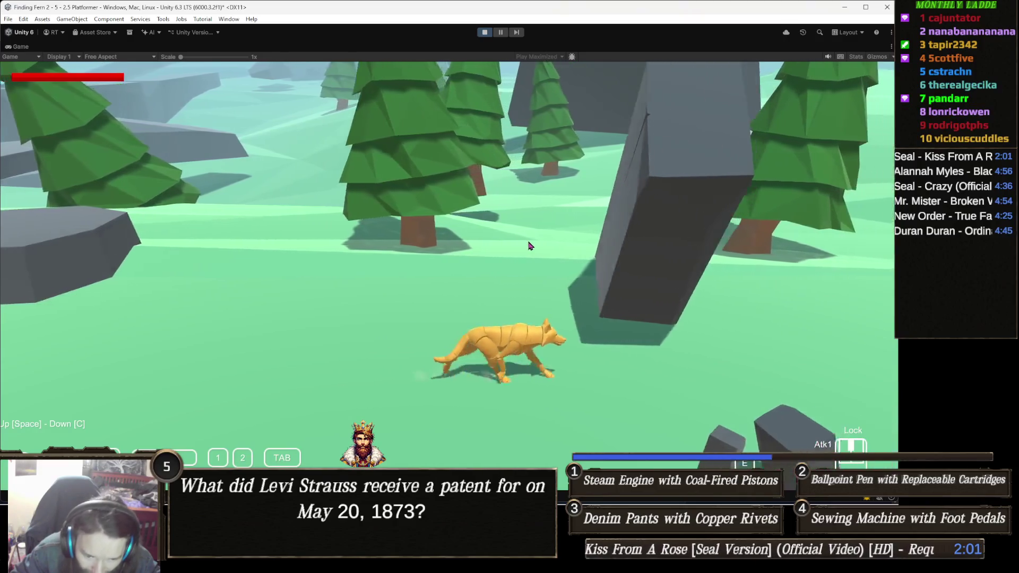
key(d)
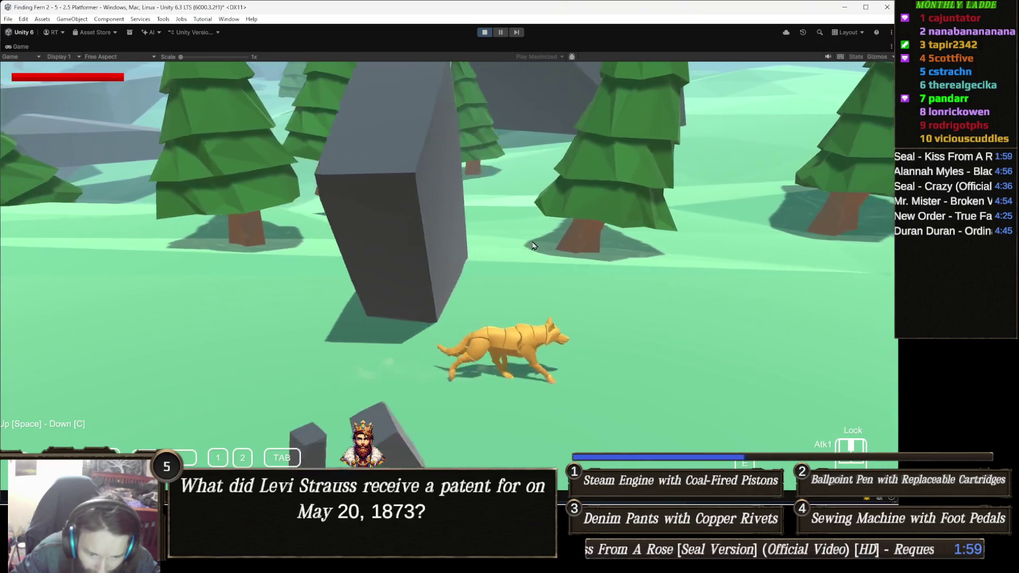
key(d)
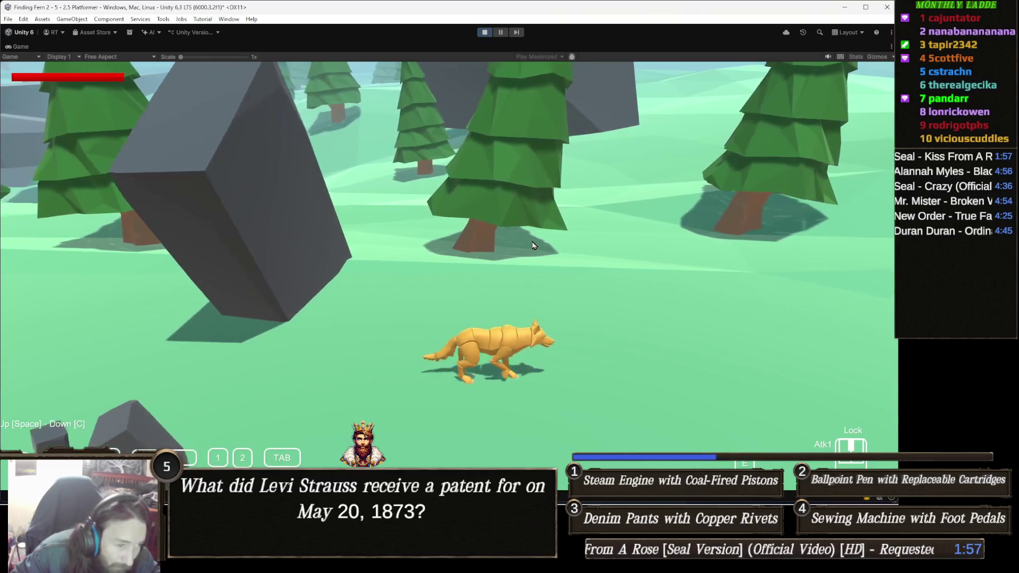
key(d)
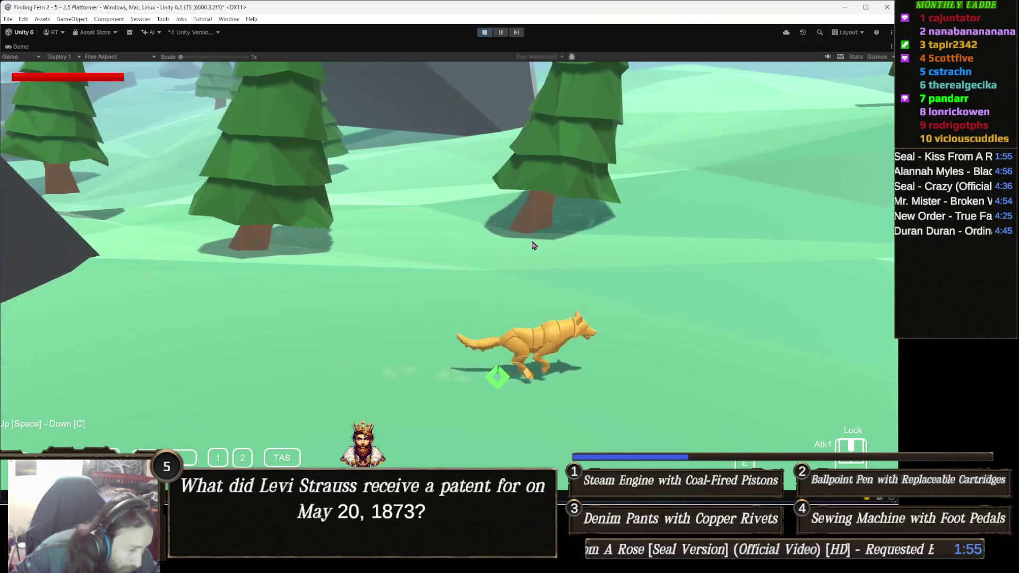
key(d)
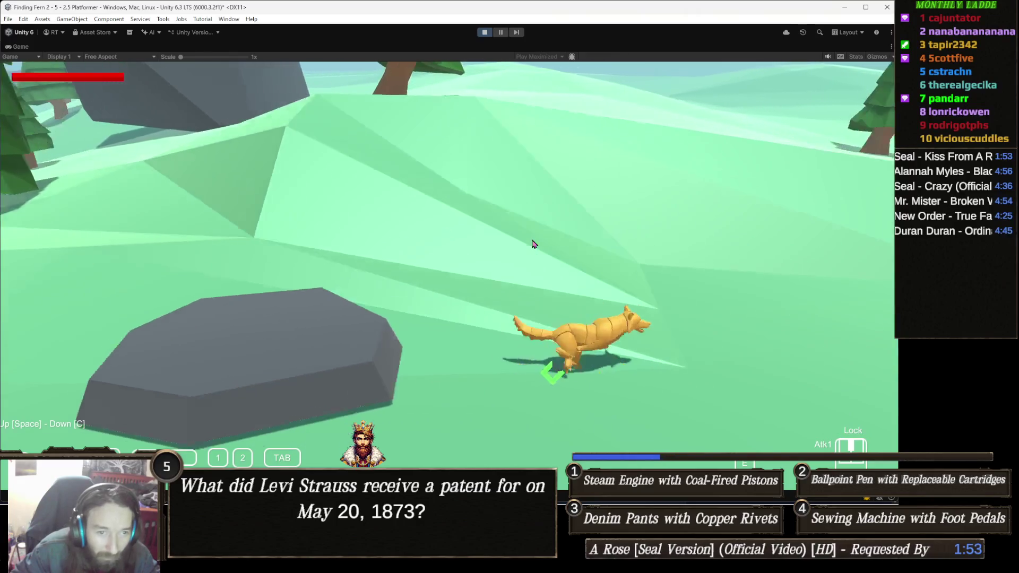
key(a)
key(space)
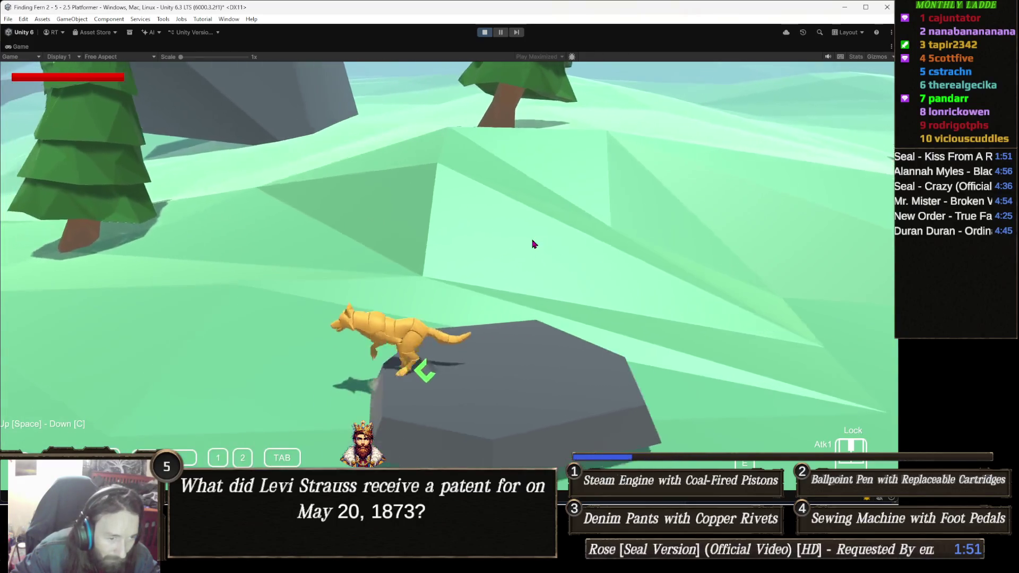
key(w)
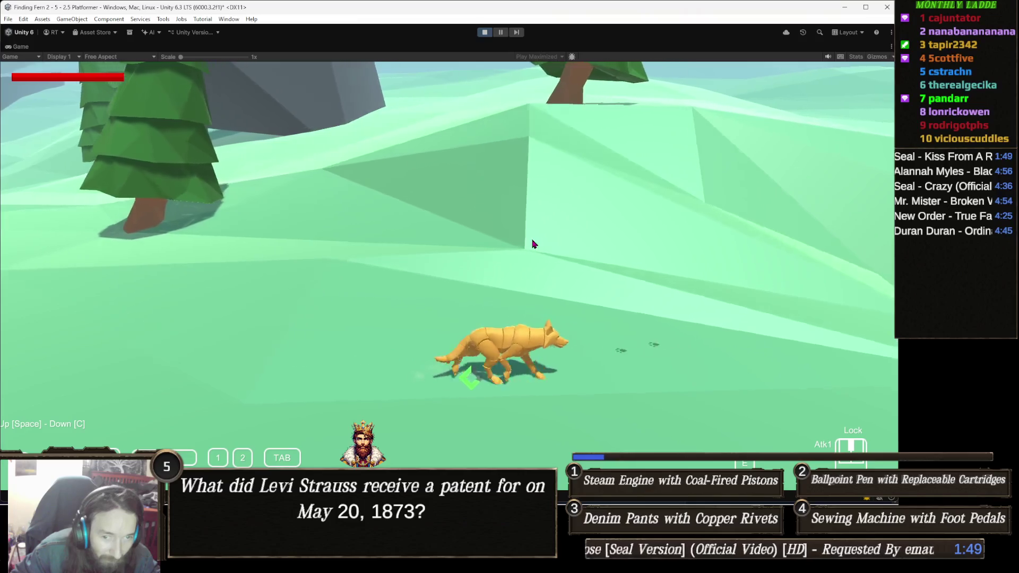
key(d)
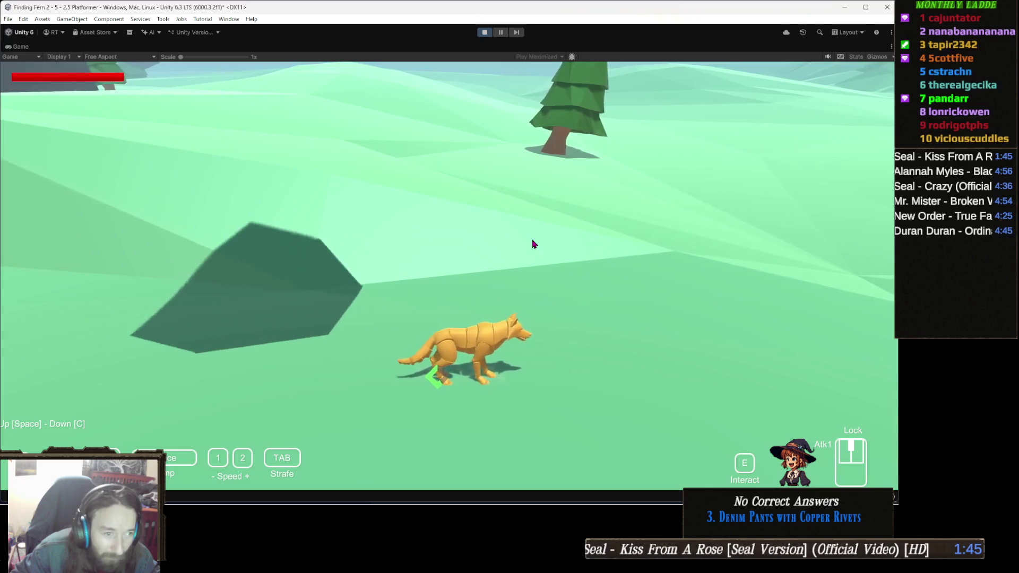
key(a)
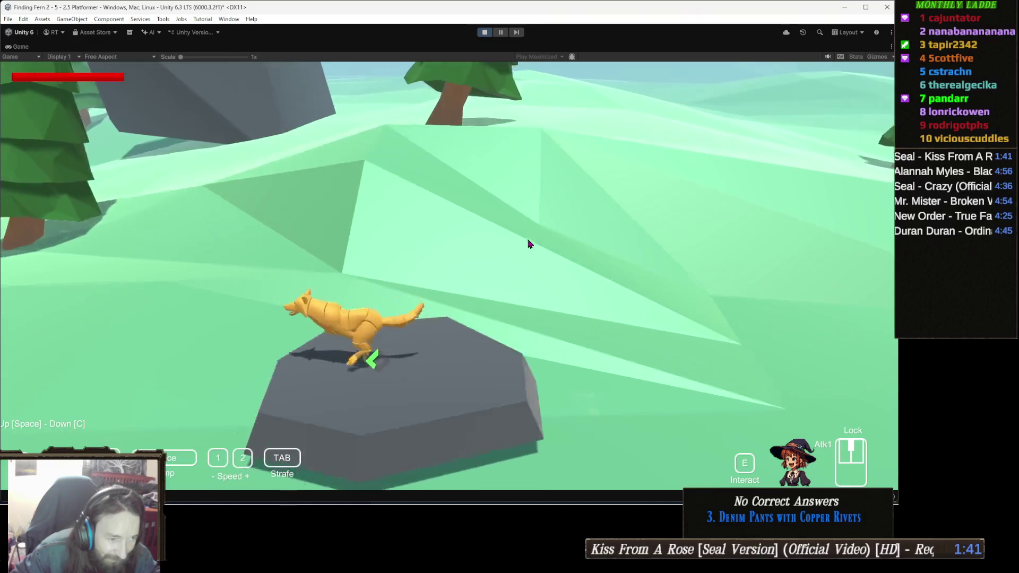
- Run the fox through the forest with WASD, firing cyan beam attacks while moving
key(d)
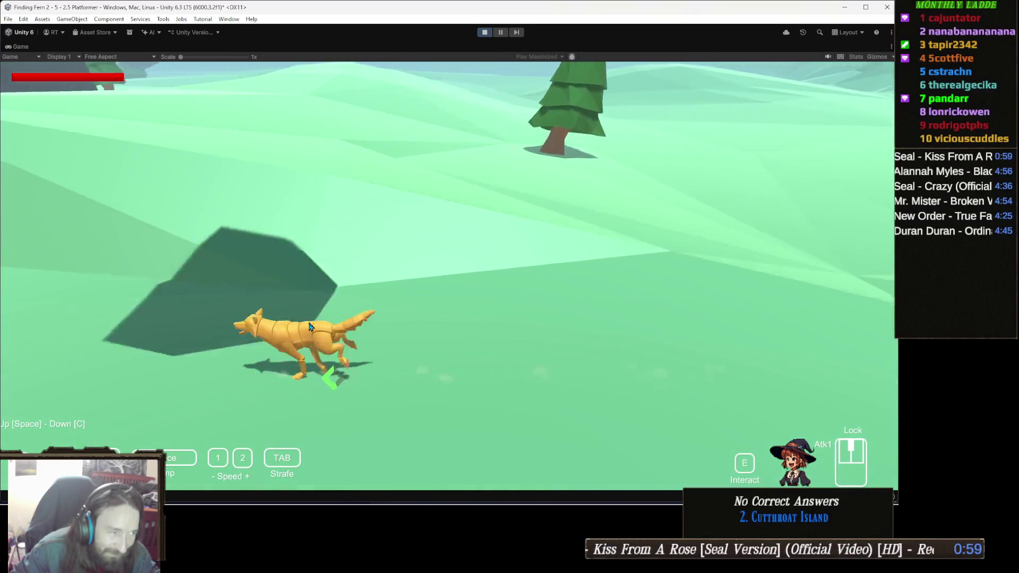
key(a)
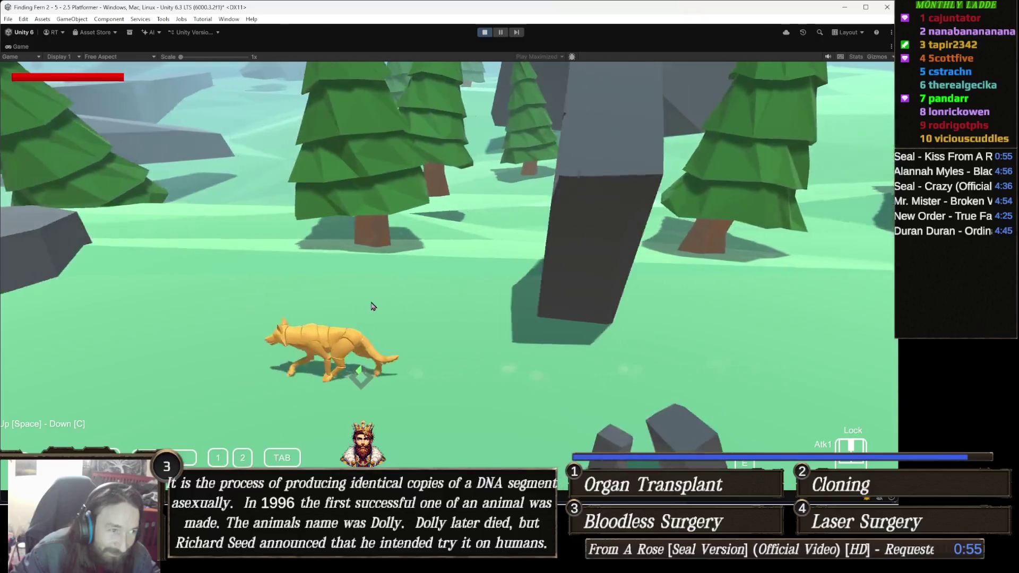
key(w)
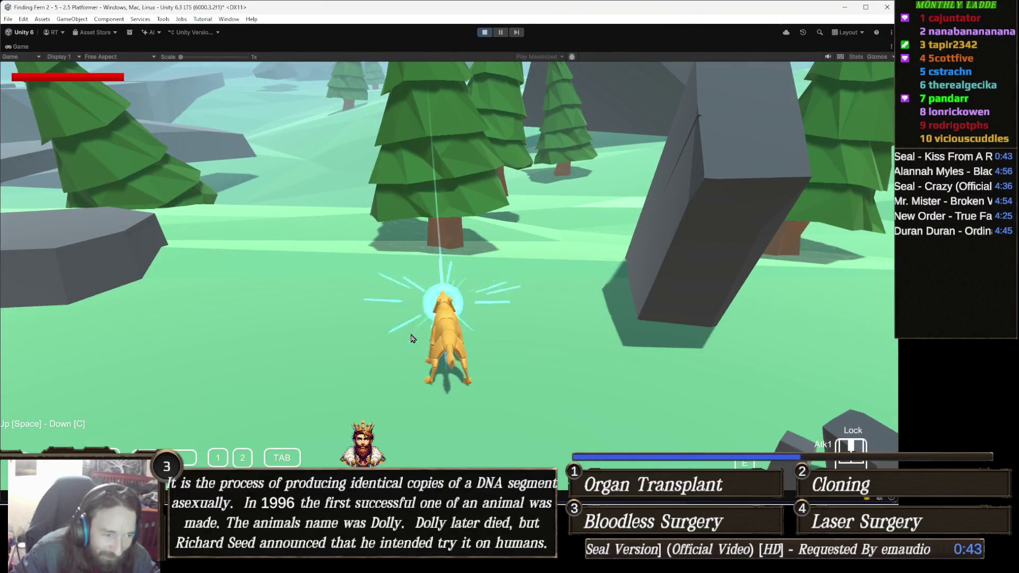
key(d)
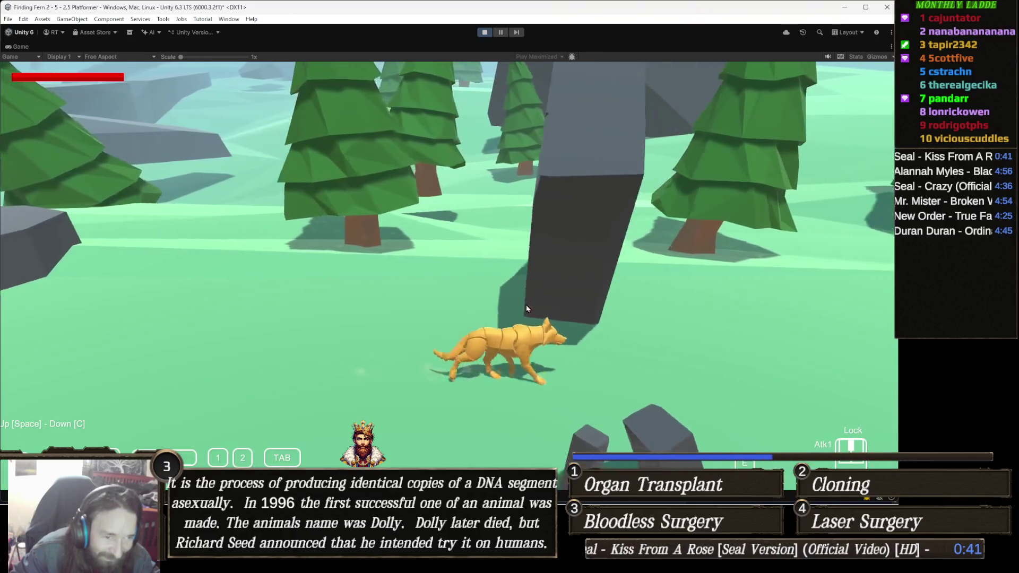
key(w)
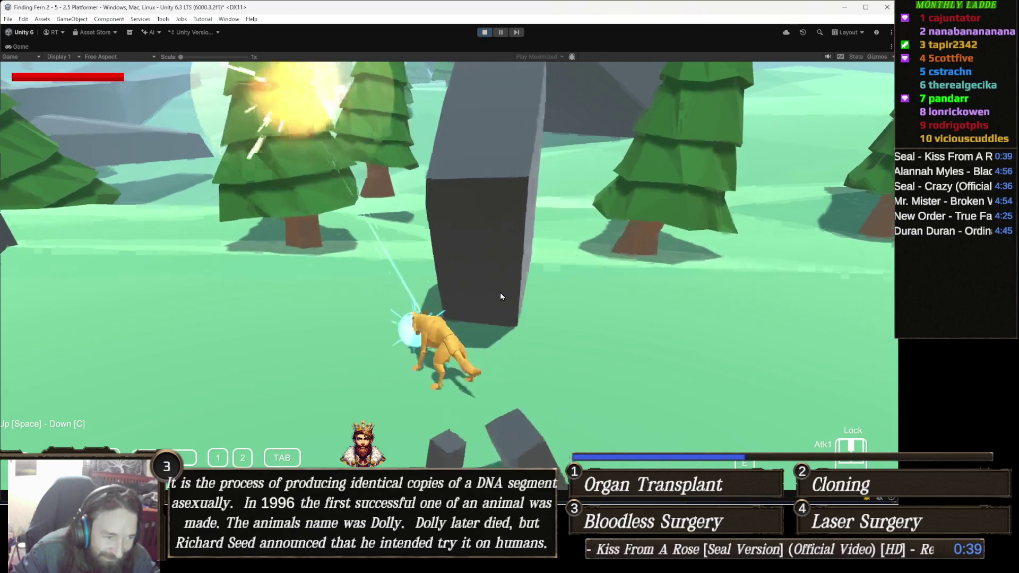
key(a)
key(a)
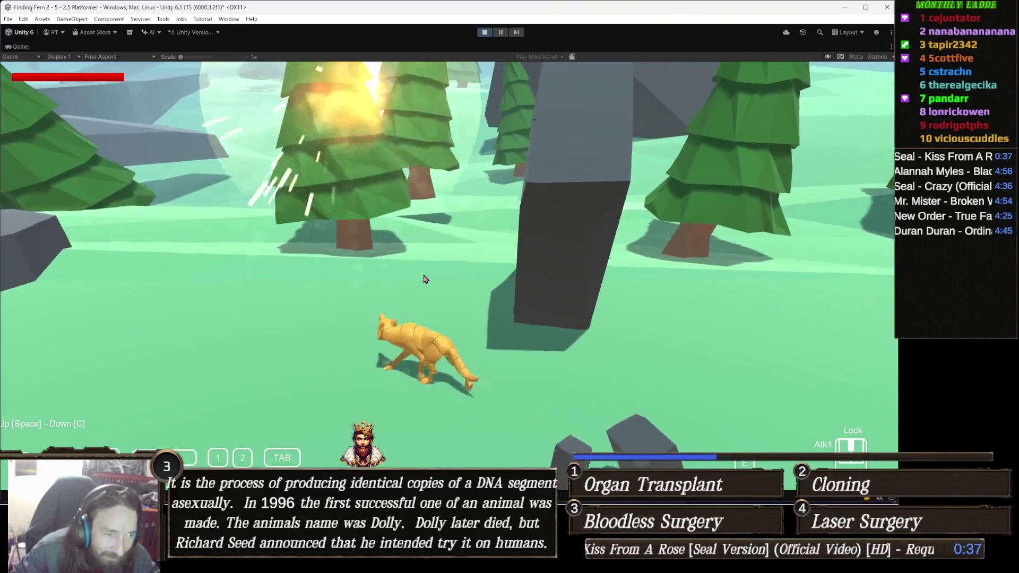
key(w)
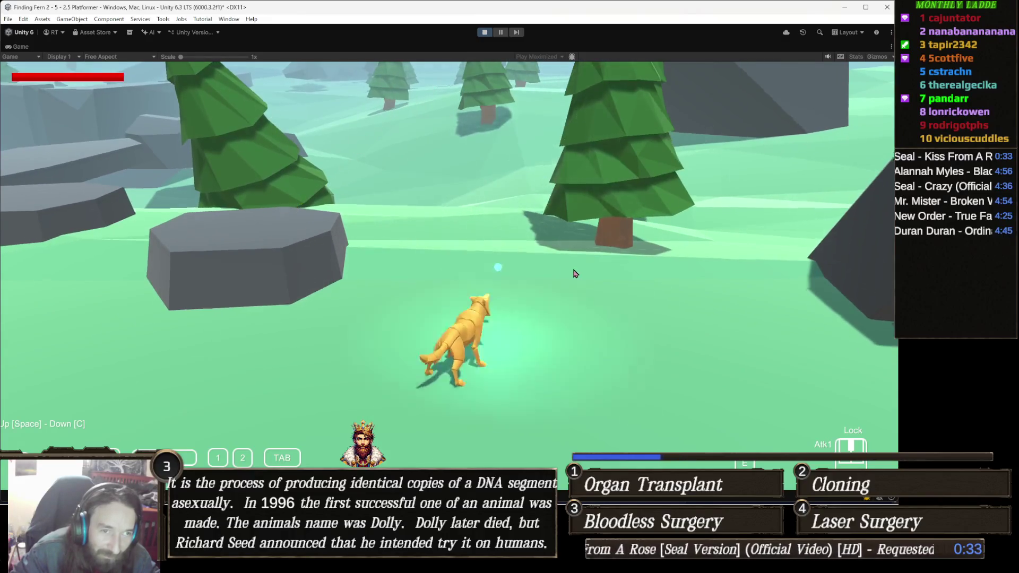
- Fire beams at the tree top and trunk, run past the tall rock, then stop Play mode
click(592, 227)
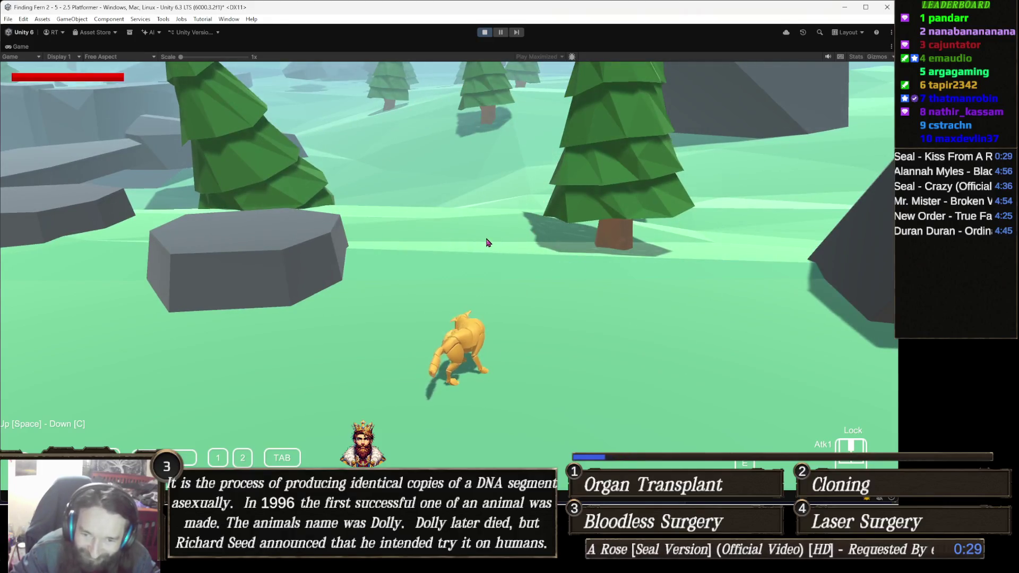
click(531, 223)
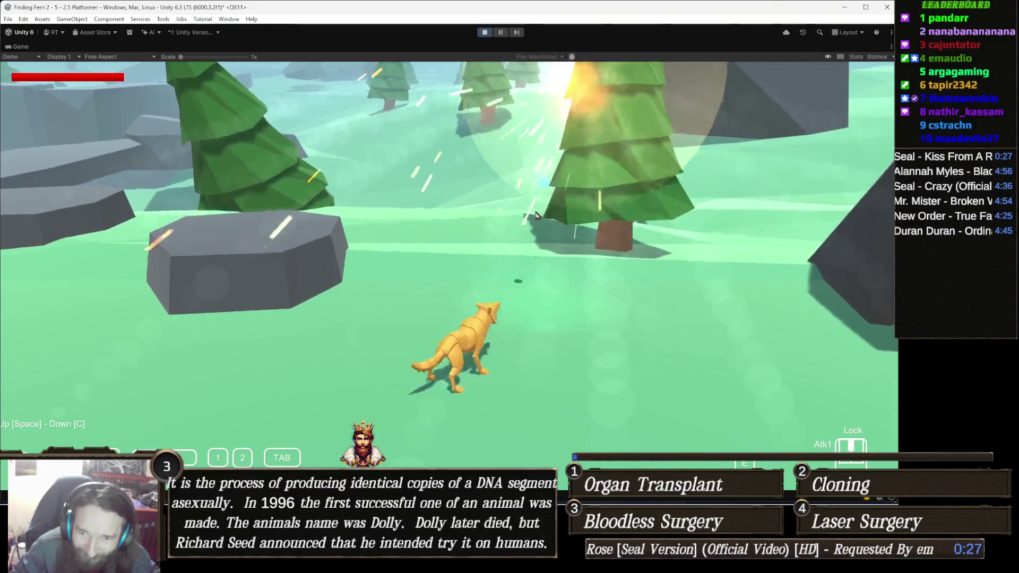
click(575, 278)
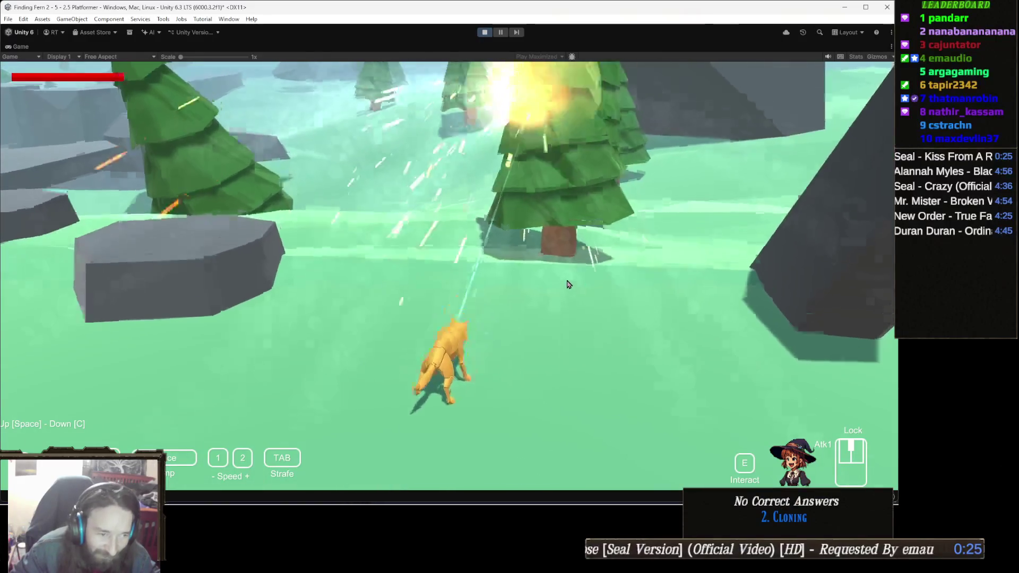
key(w)
key(d)
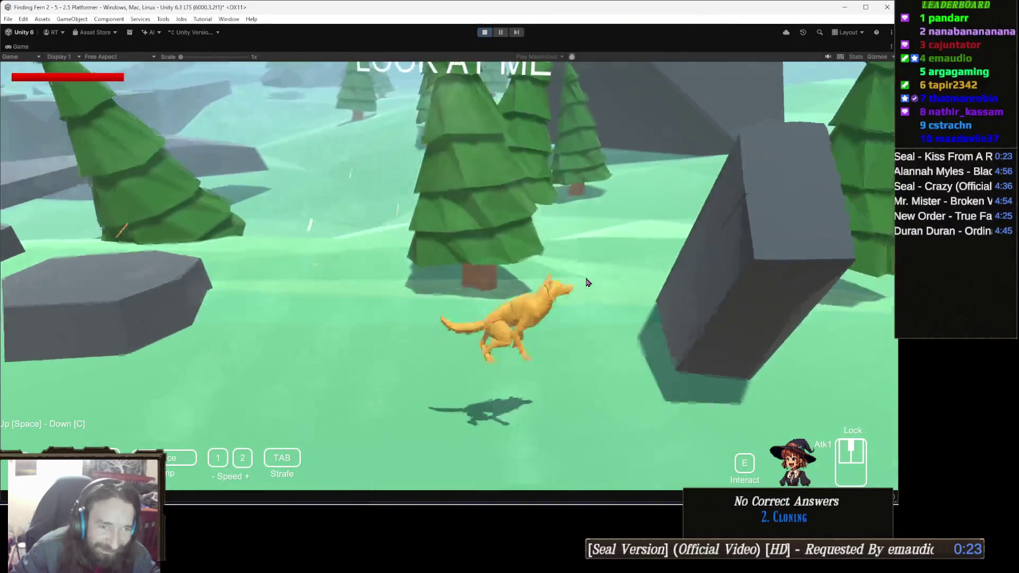
key(w)
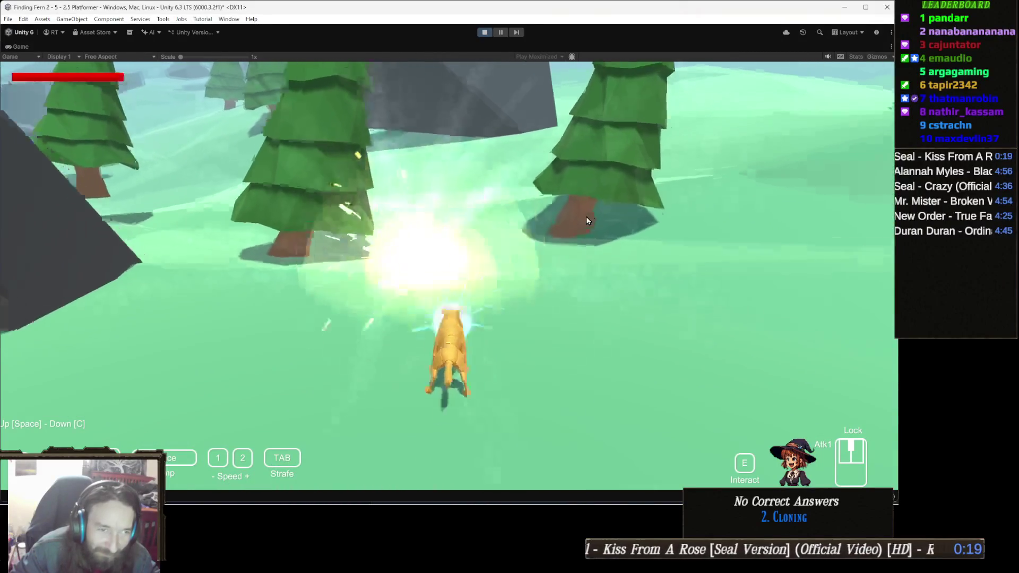
key(d)
key(w)
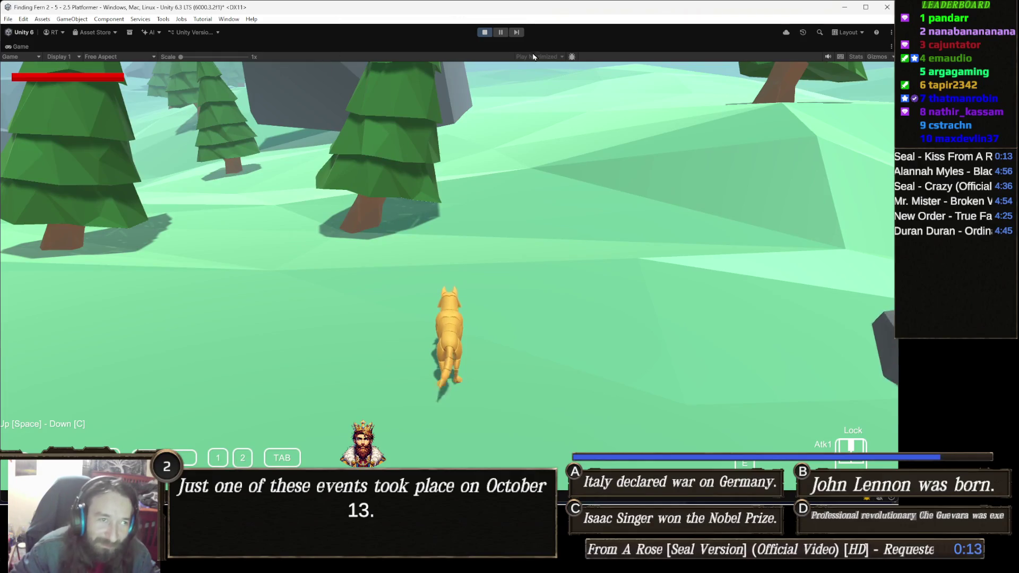
click(485, 32)
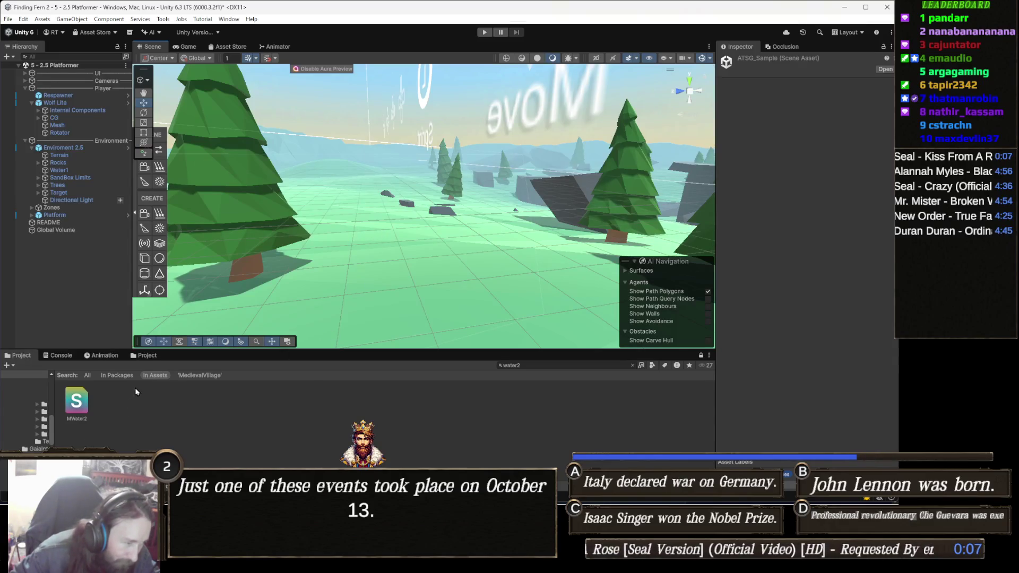
- Return the Project panel to its folder view, then bring Chrome's Audio Design Document forward
click(157, 355)
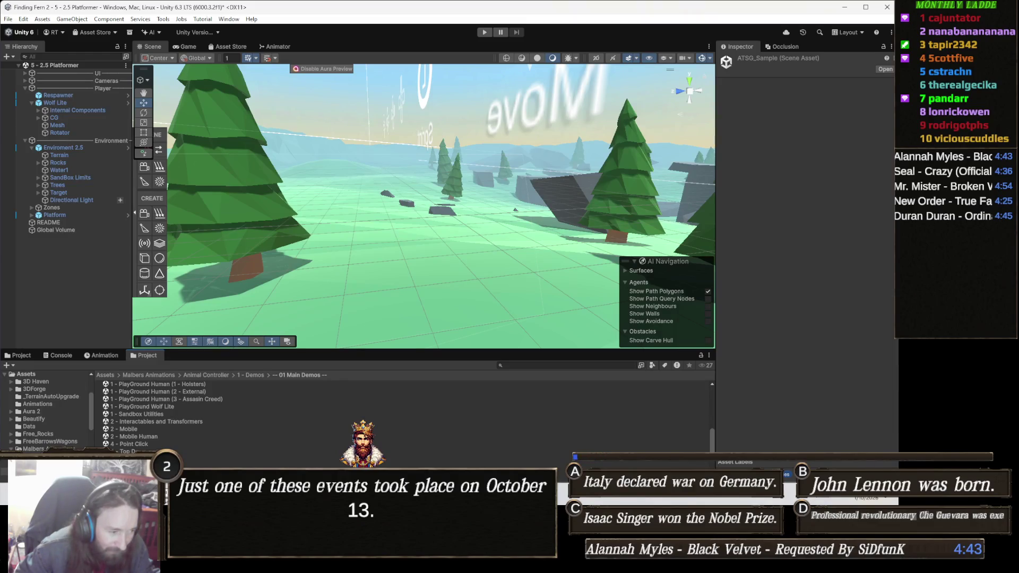
click(353, 496)
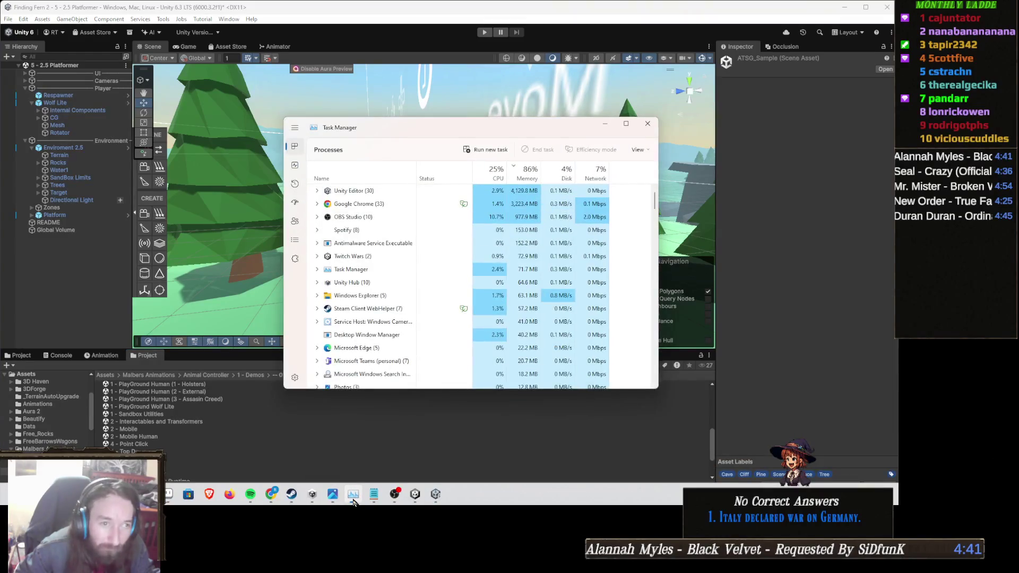
click(353, 501)
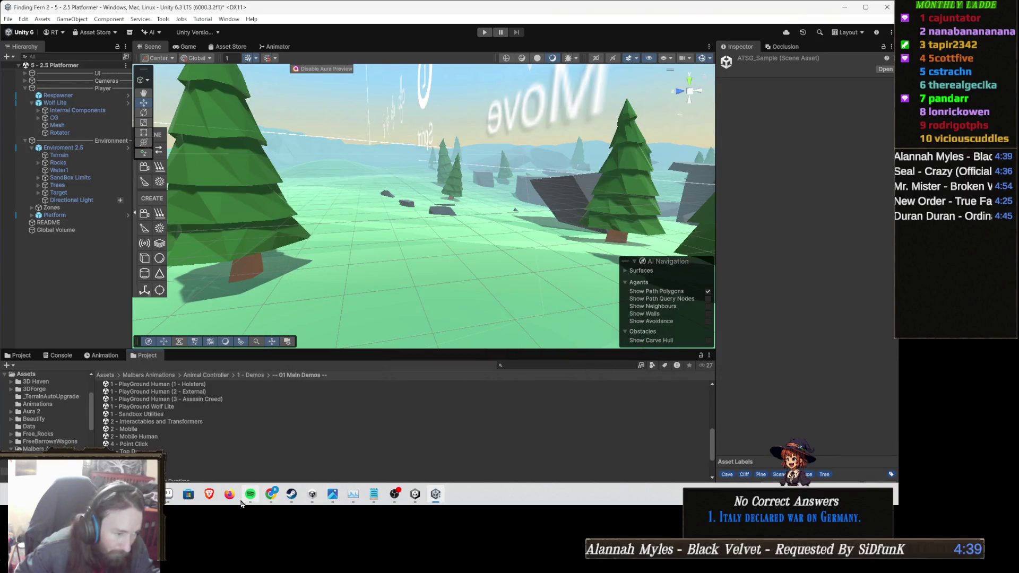
mouse_move(271, 495)
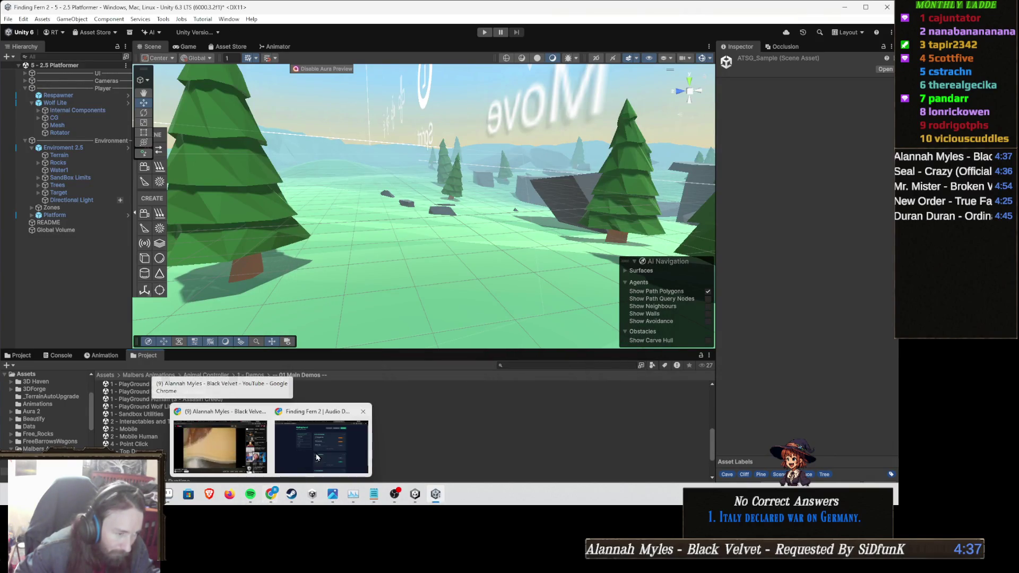
click(317, 458)
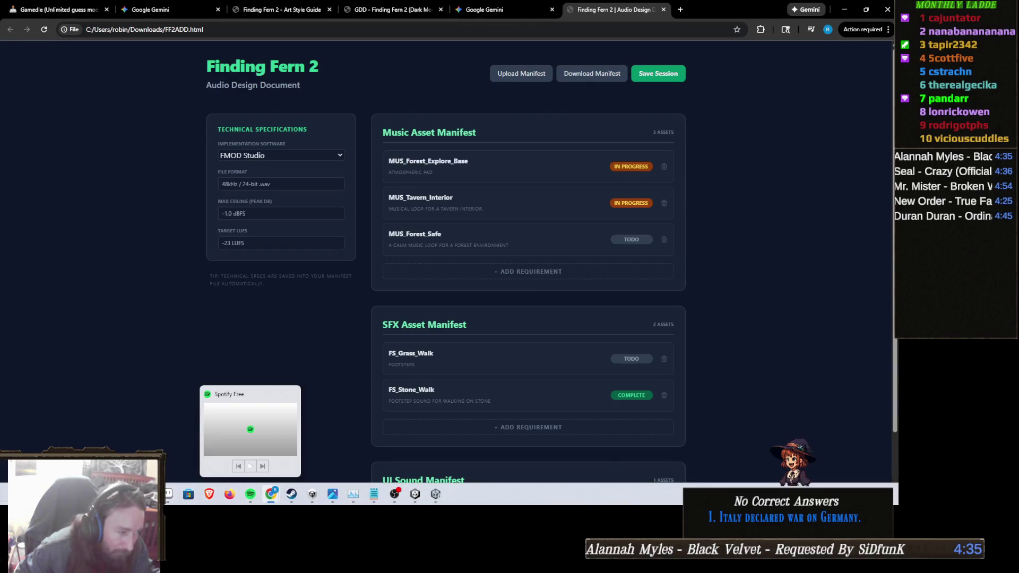
- Open FF2GDD from the Downloads folder's Yesterday list in Chrome
mouse_move(148, 495)
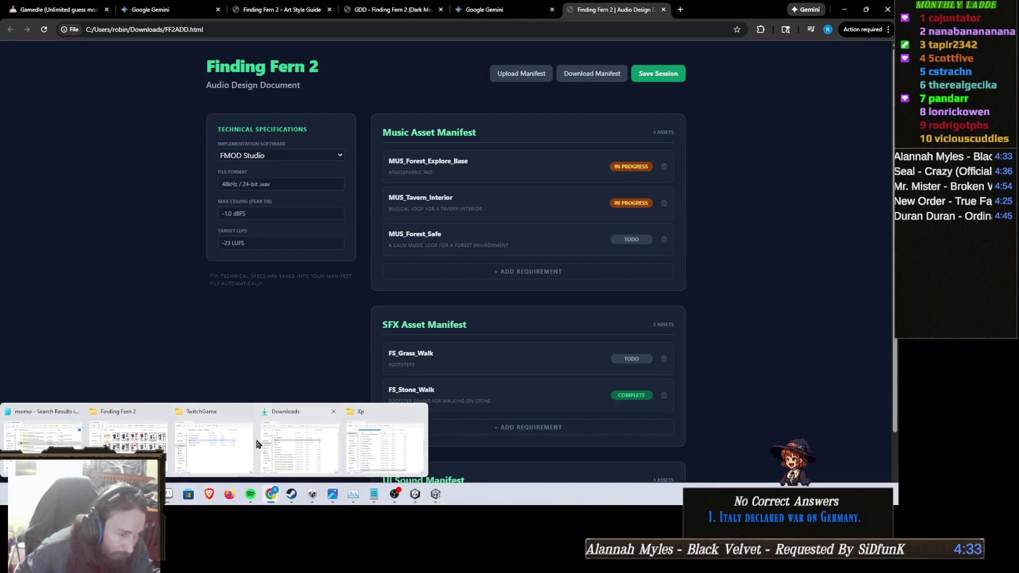
click(305, 436)
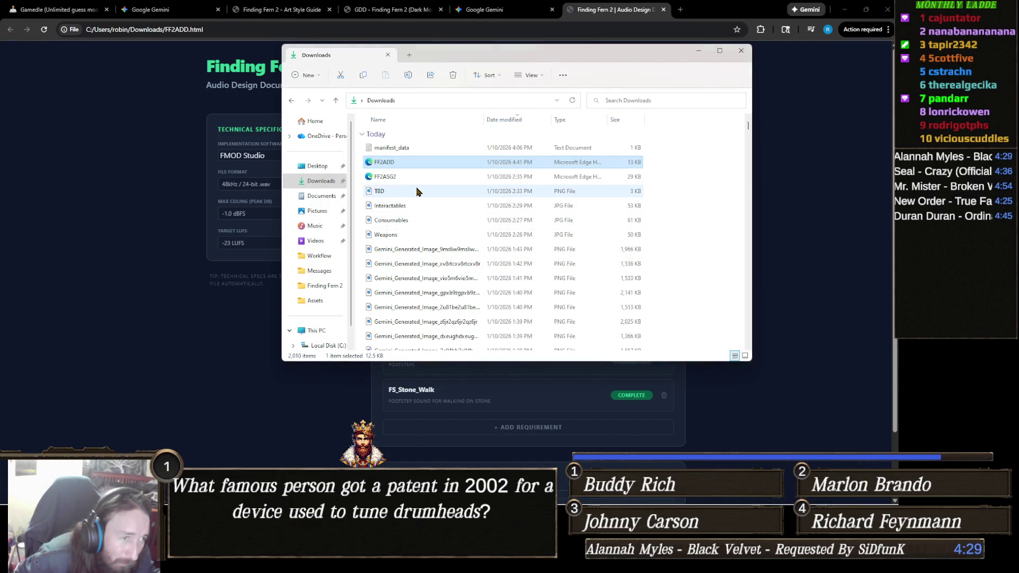
scroll(415, 183, down, 3)
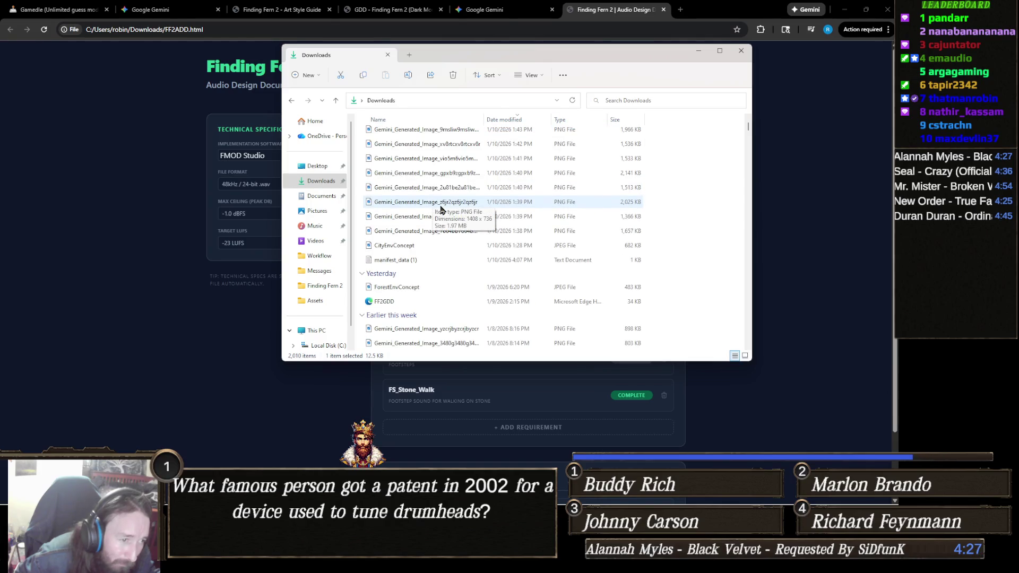
scroll(440, 210, down, 1)
click(432, 260)
double_click(433, 260)
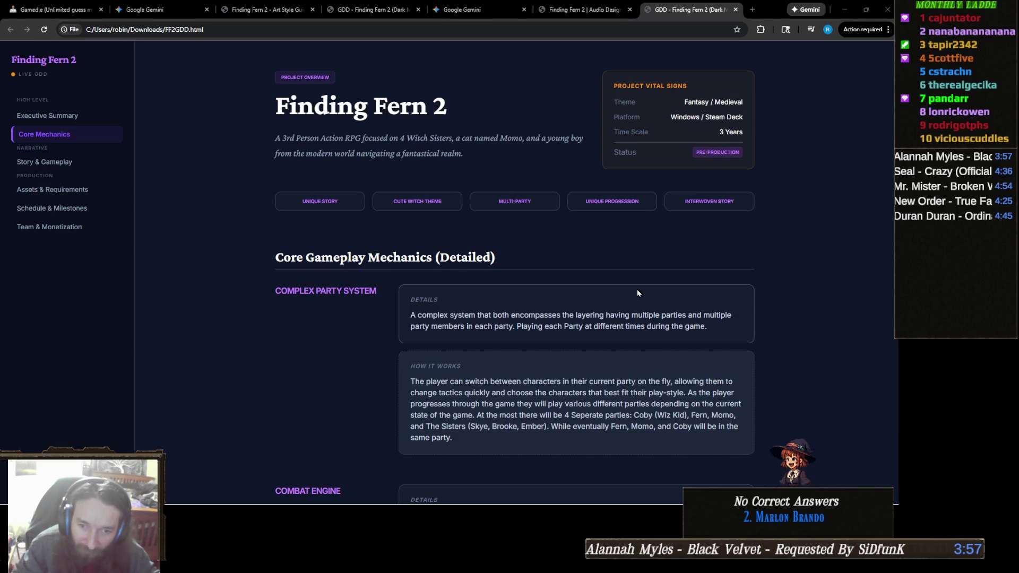
- Skim the top of the Finding Fern 2 GDD, scrolling back and forth over Story and Gameplay
scroll(635, 283, down, 1)
scroll(637, 273, up, 1)
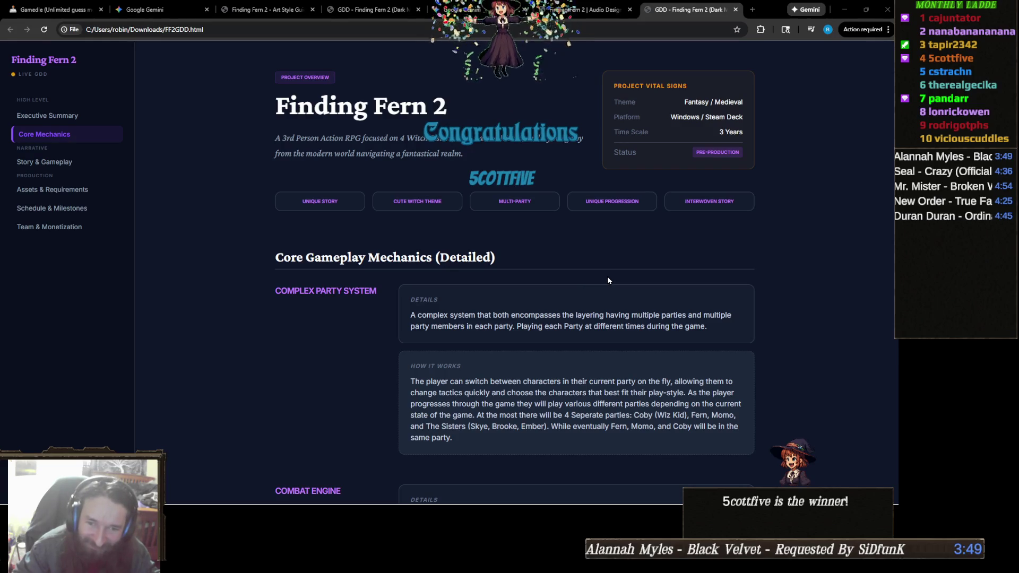
scroll(552, 289, down, 2)
scroll(552, 288, up, 2)
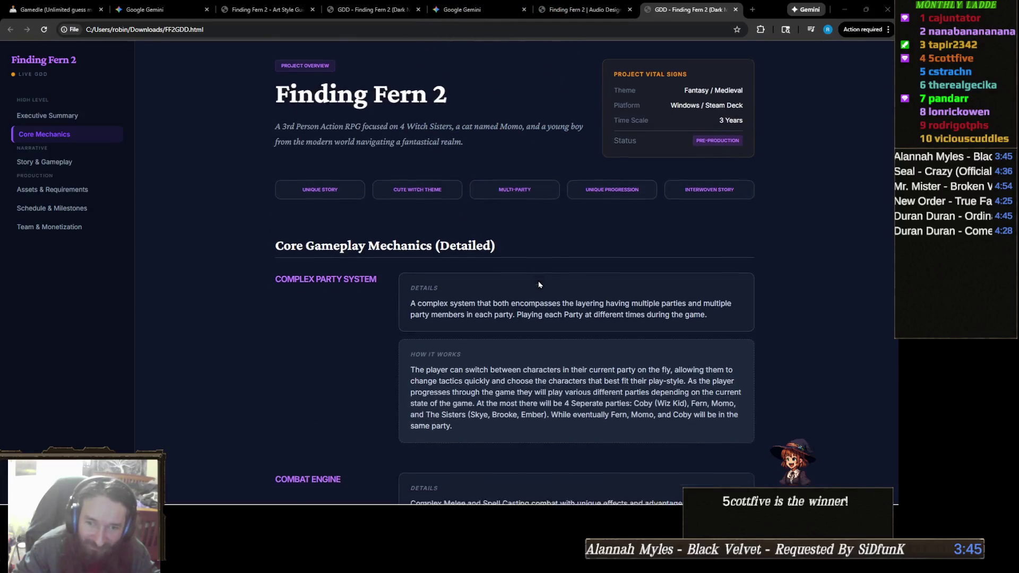
scroll(538, 284, down, 12)
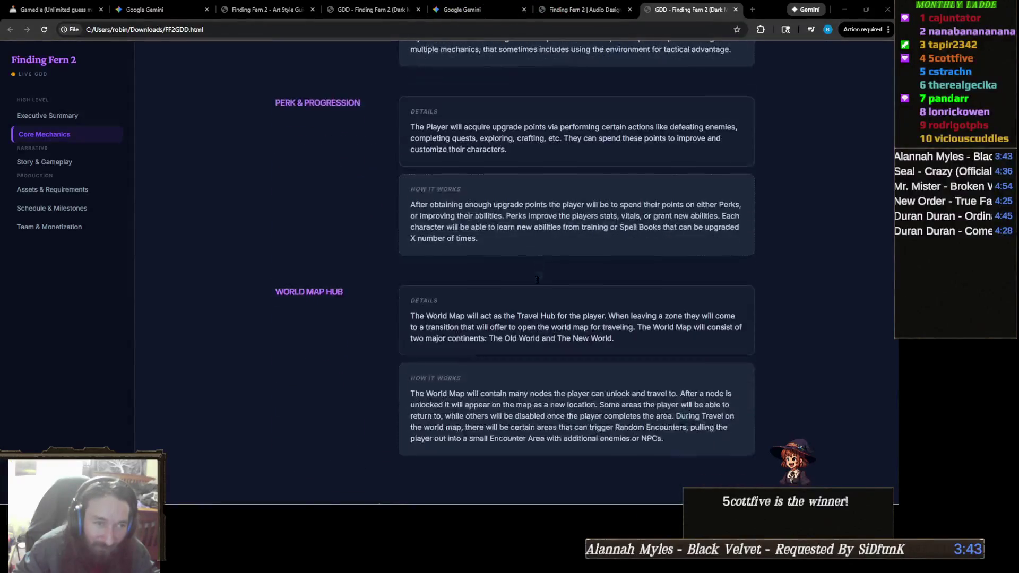
scroll(538, 280, up, 3)
scroll(537, 279, down, 8)
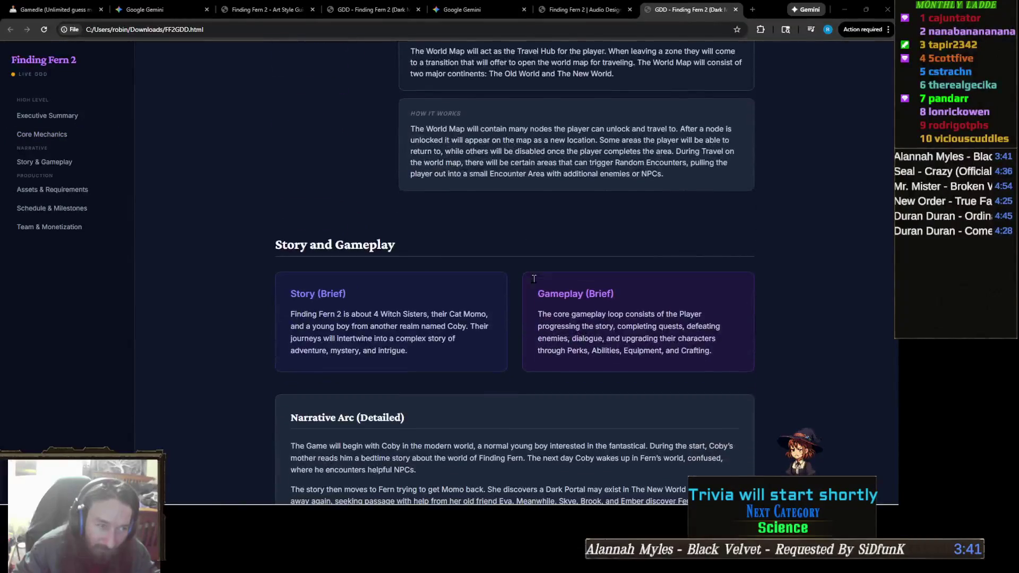
- Scroll down through Team & Monetization, then jump back to the project overview
scroll(534, 279, down, 5)
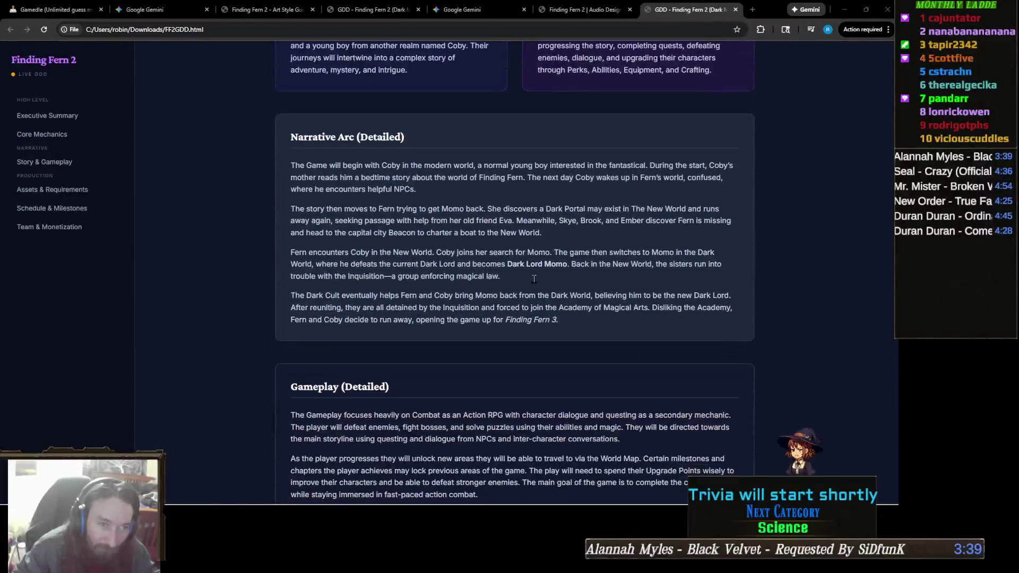
scroll(534, 279, down, 4)
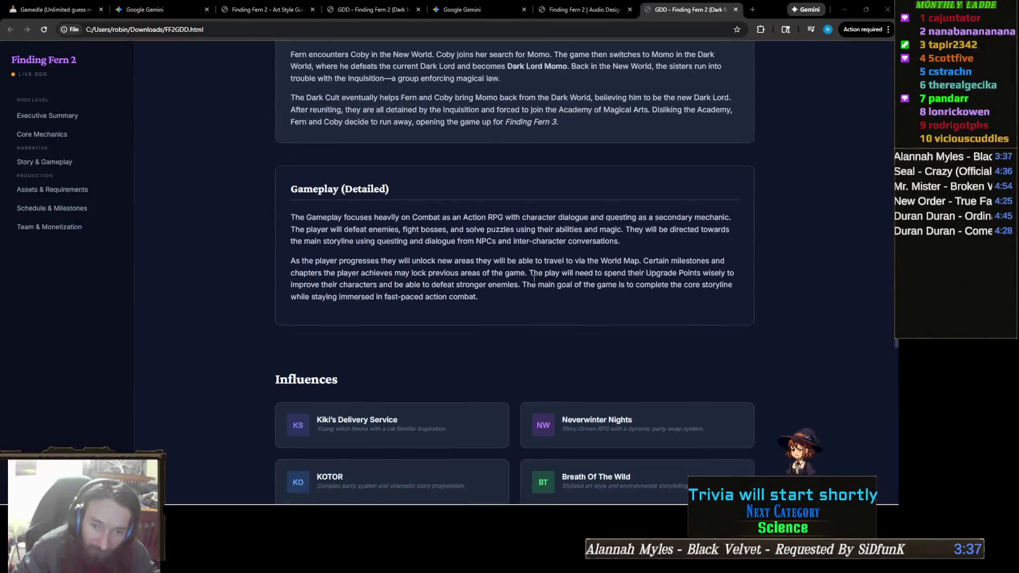
scroll(534, 279, down, 1)
scroll(533, 280, down, 5)
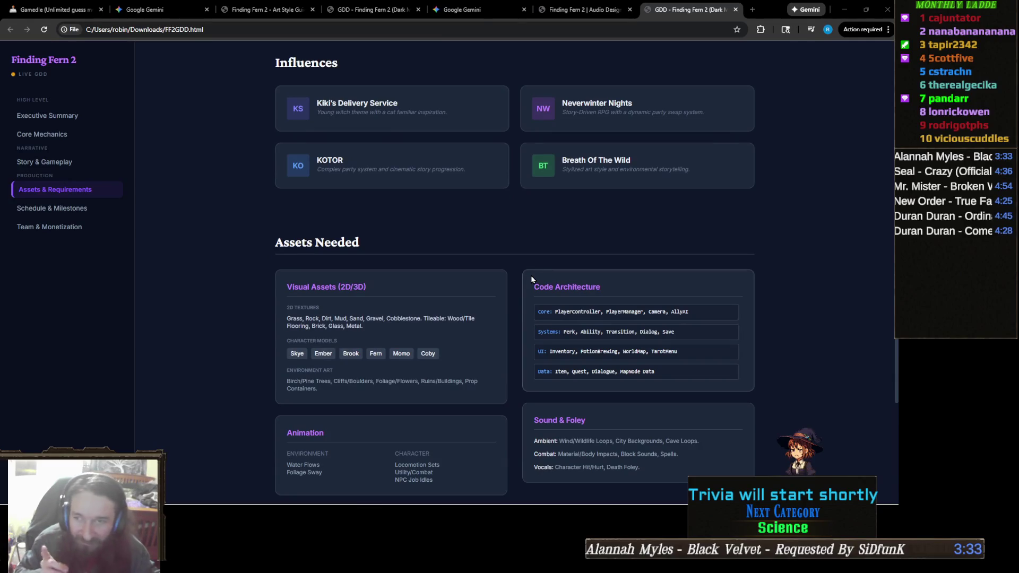
scroll(511, 249, down, 1)
scroll(510, 249, down, 7)
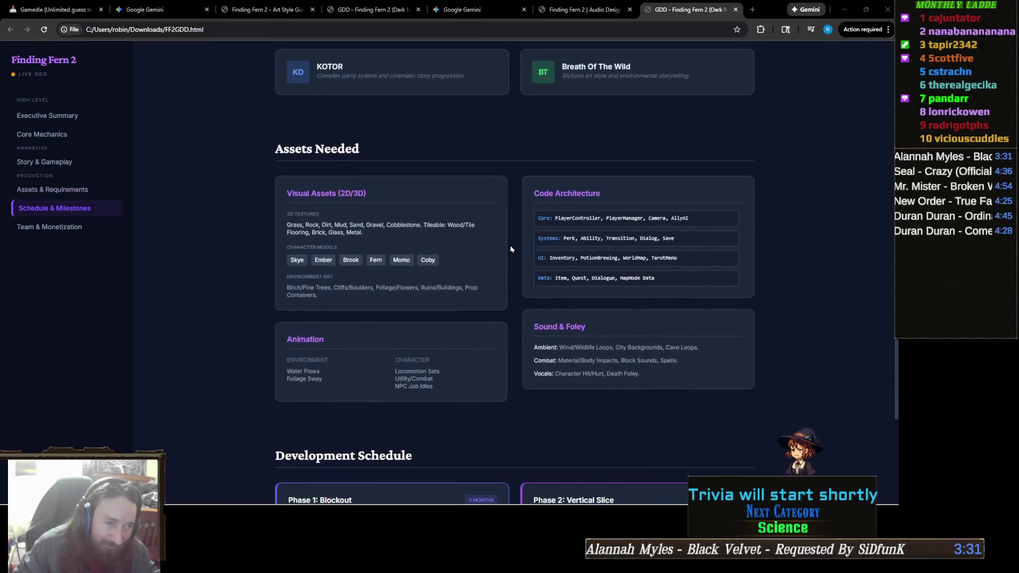
scroll(508, 248, down, 4)
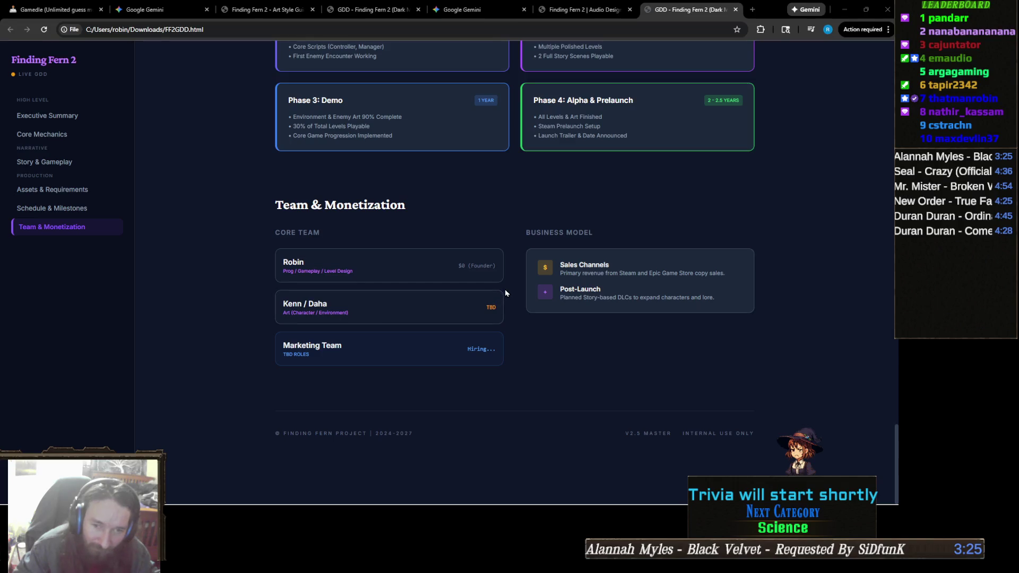
scroll(505, 292, up, 20)
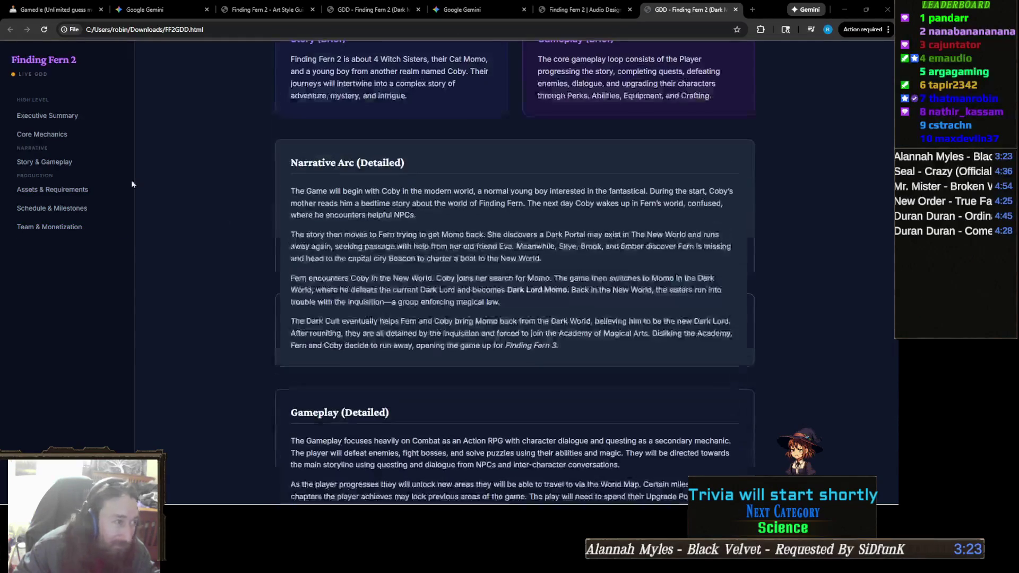
click(47, 115)
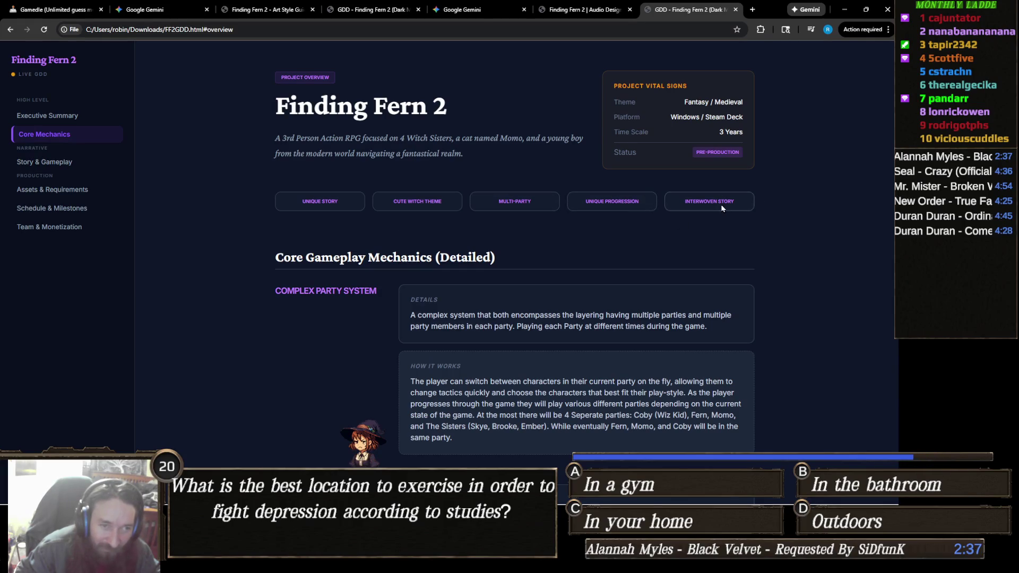
- Switch between the two GDD tabs, ending on the Finding Fern 2 Art Style Guide
scroll(578, 224, down, 4)
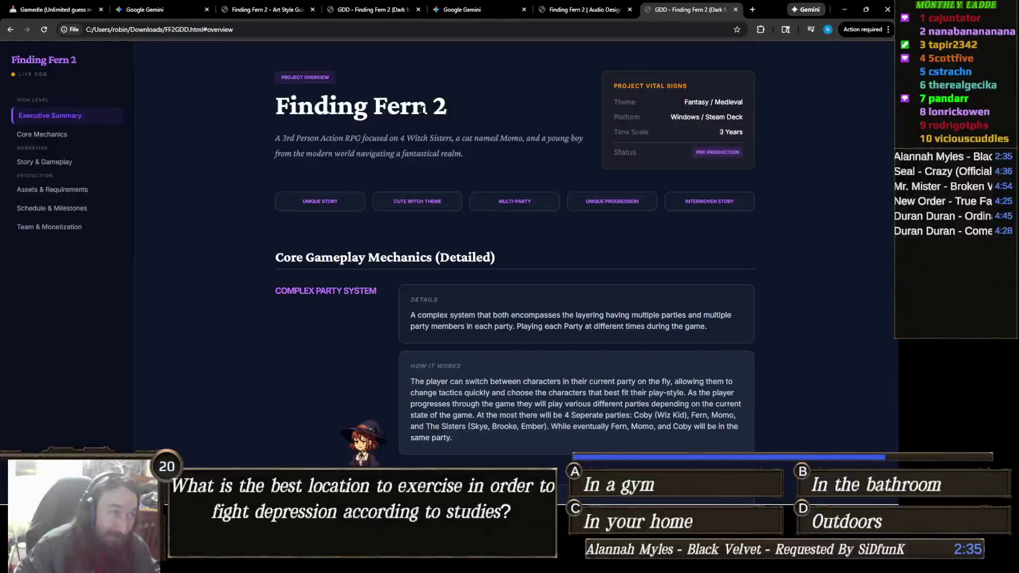
click(389, 9)
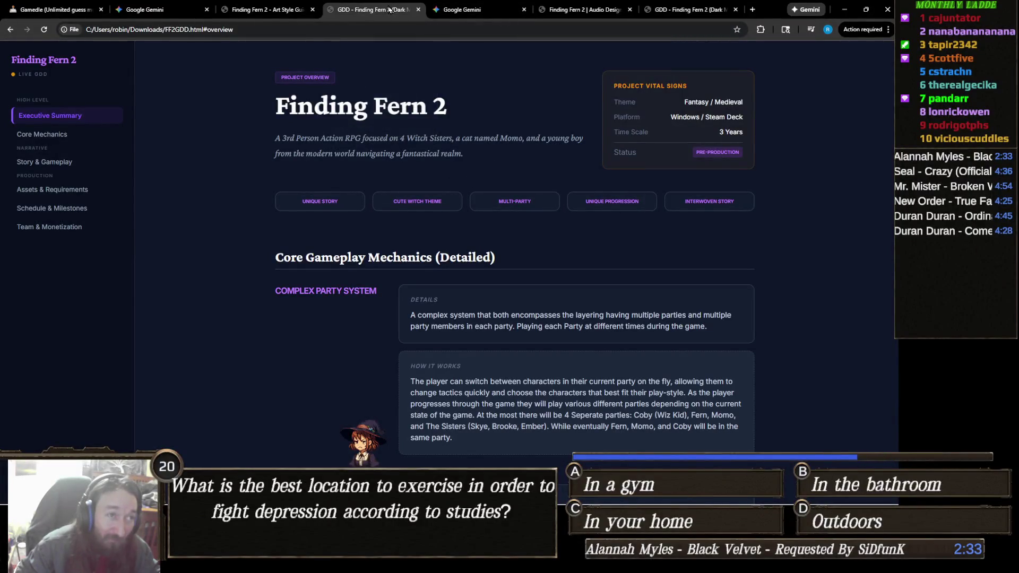
click(690, 12)
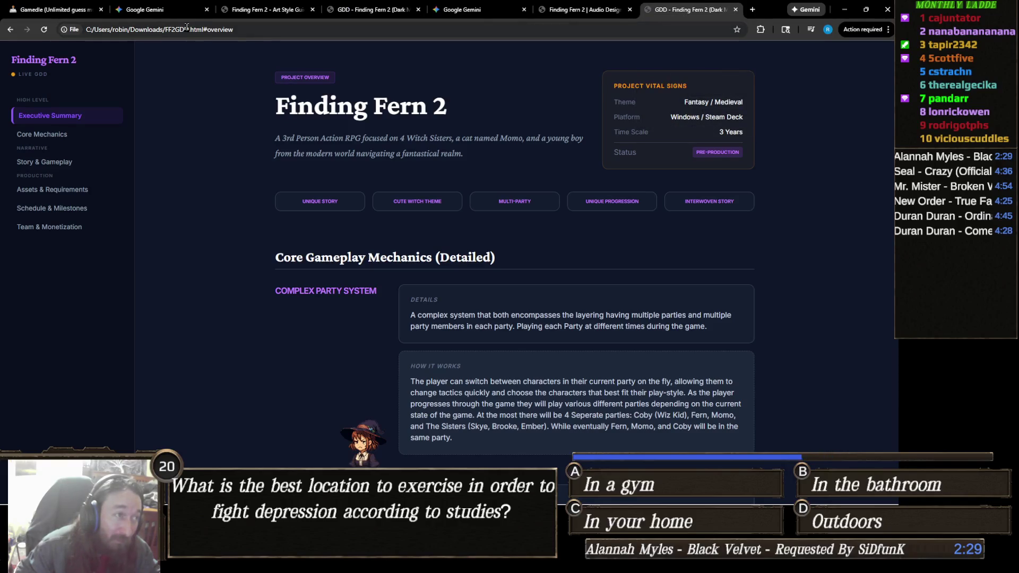
click(264, 10)
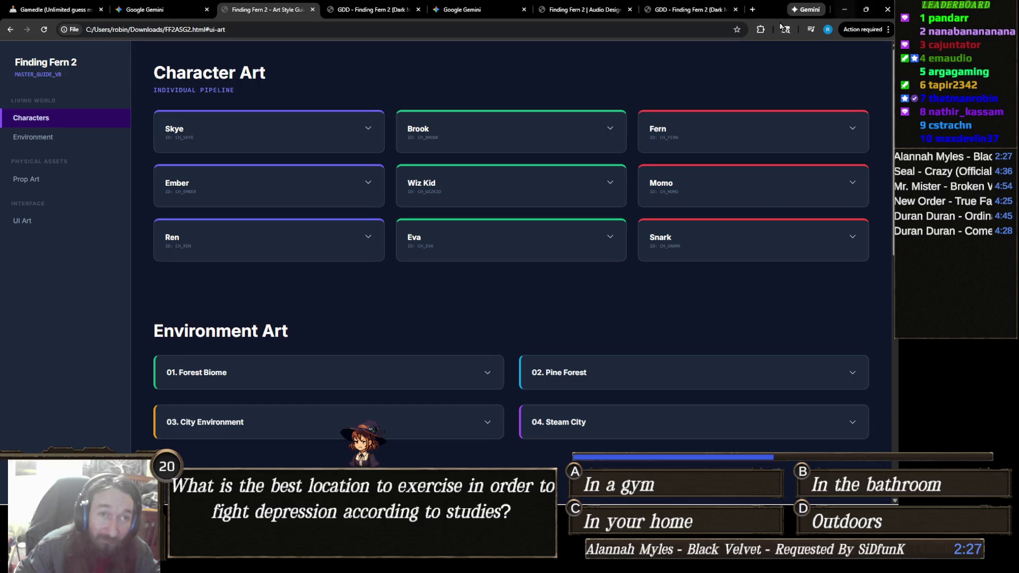
- Close the duplicate GDD tab, expand the Skye, Brook and Fern cards, and view Fern's sheet enlarged
click(736, 9)
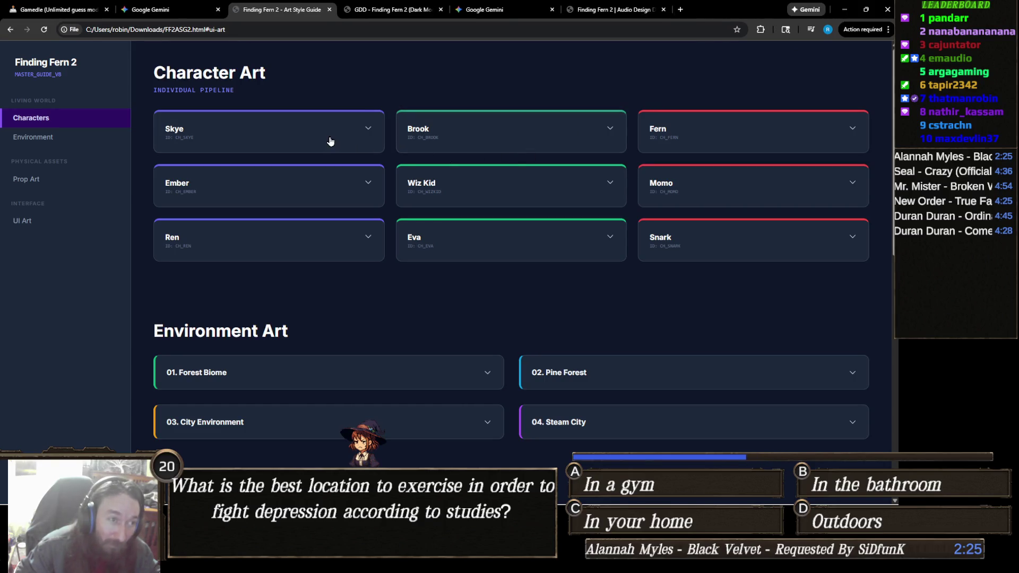
click(330, 141)
click(464, 139)
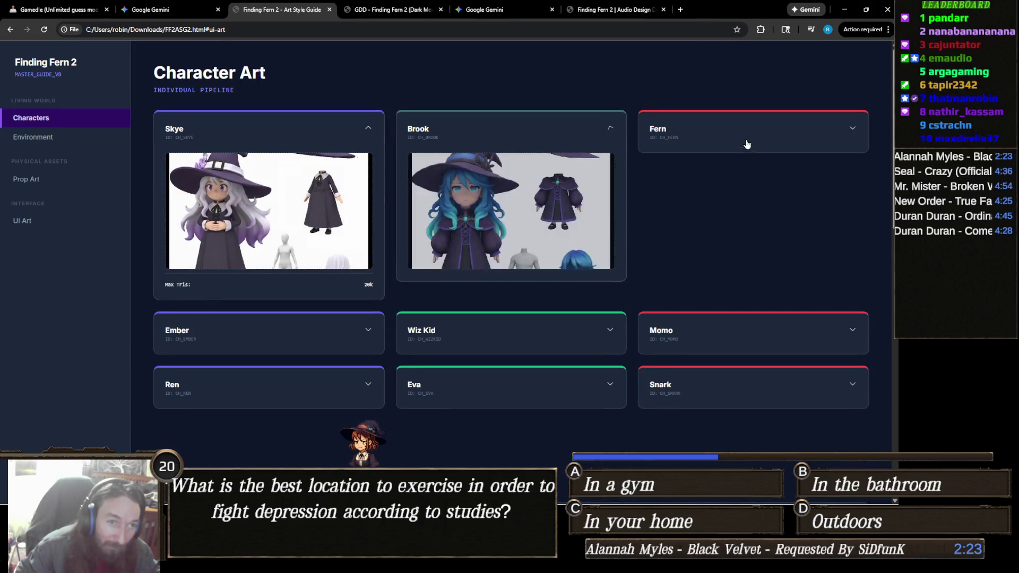
click(720, 135)
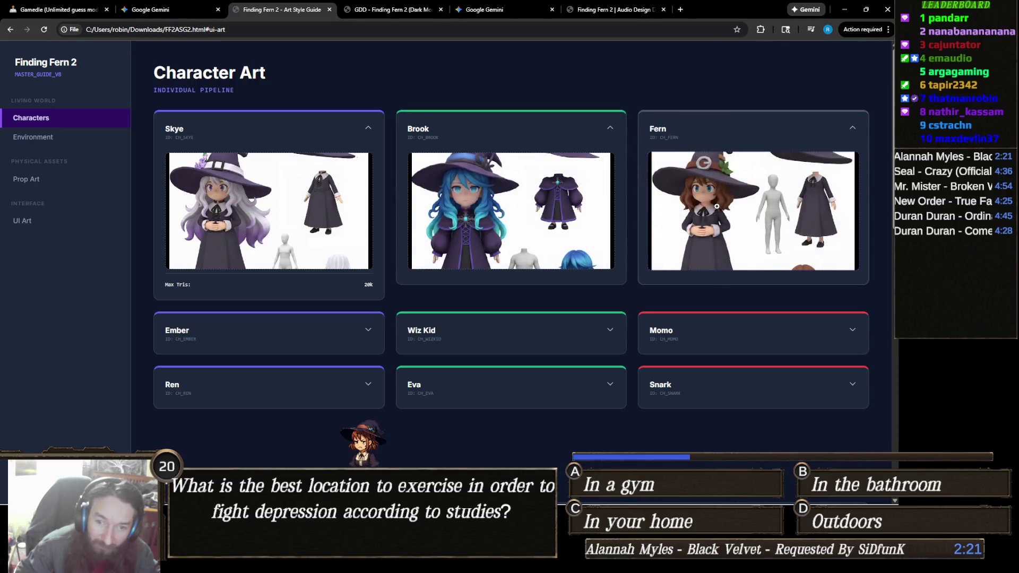
click(716, 206)
scroll(606, 263, down, 3)
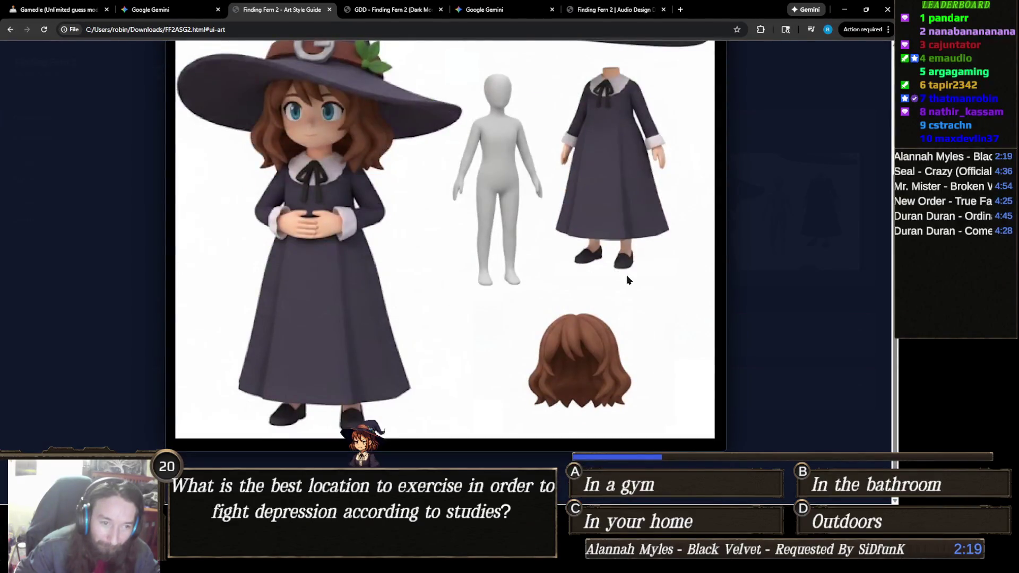
scroll(674, 274, up, 3)
scroll(795, 236, down, 3)
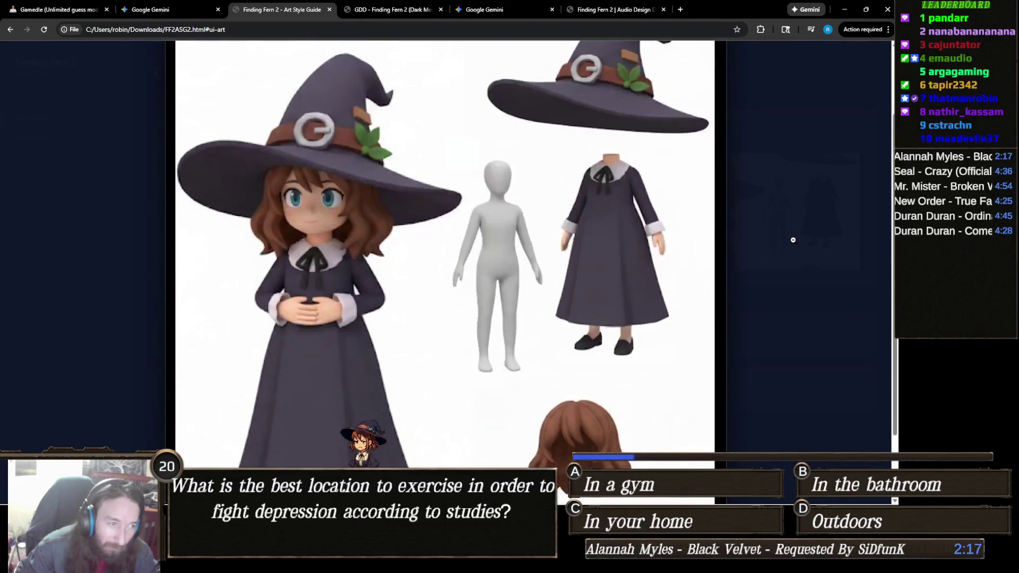
click(793, 240)
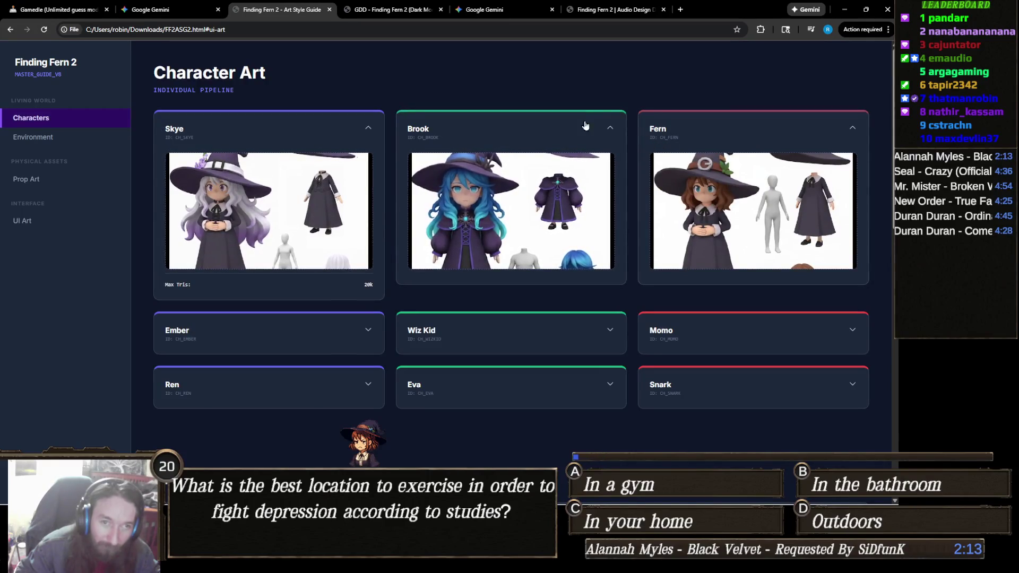
- Collapse Fern, Brook and Skye, then expand Eva's card and view her character sheet enlarged
click(768, 133)
click(550, 131)
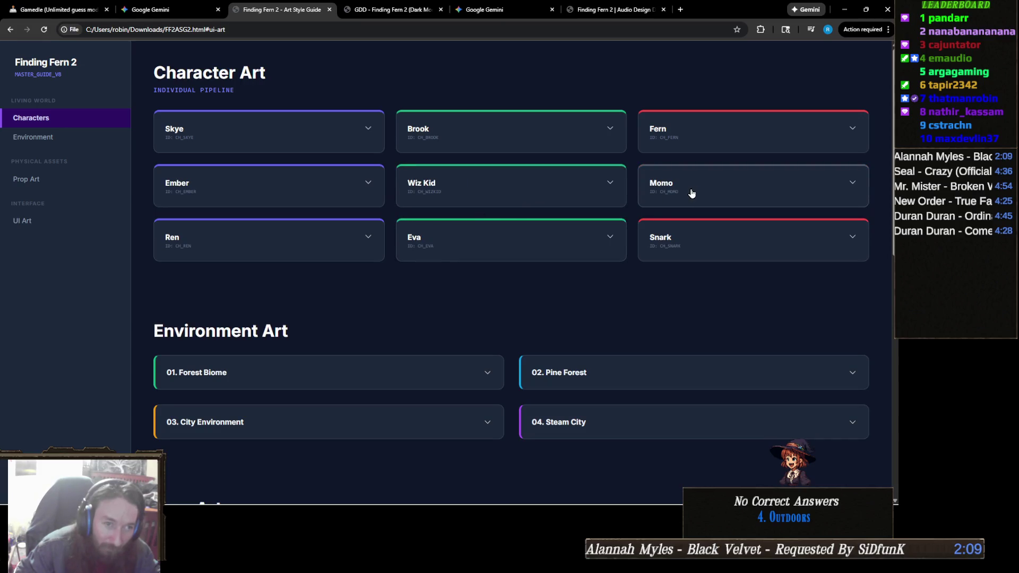
click(457, 238)
click(541, 295)
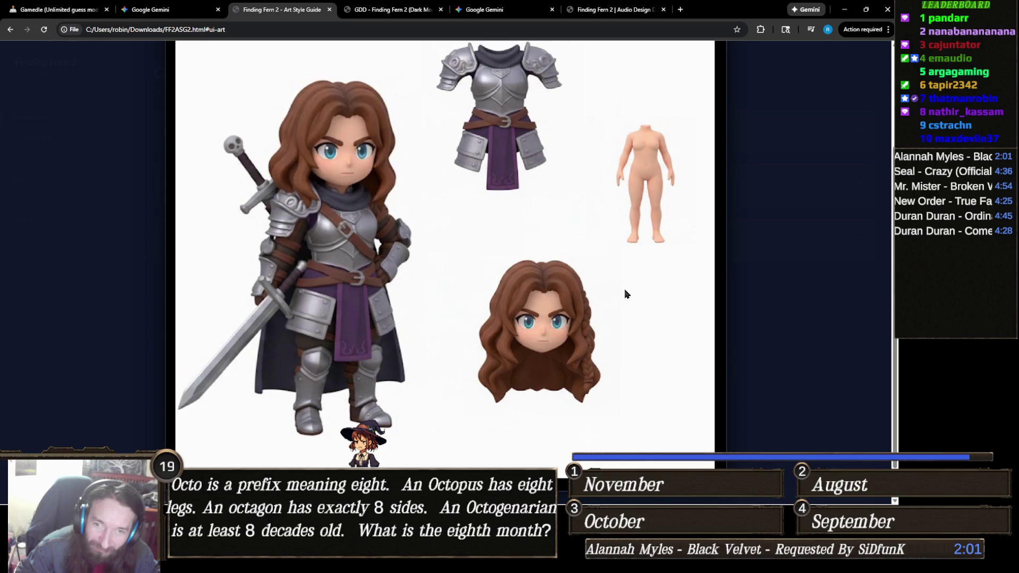
click(755, 295)
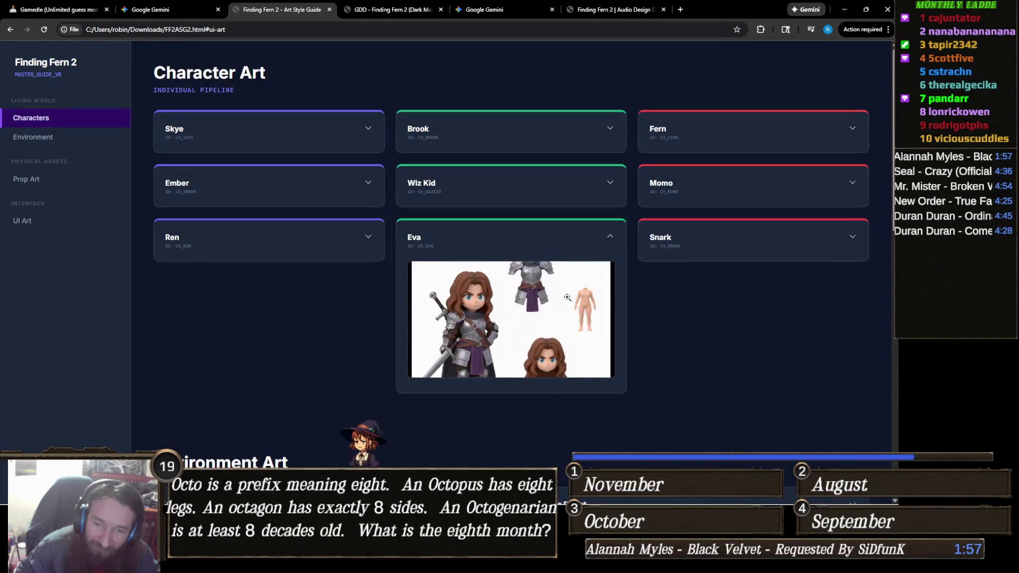
scroll(499, 286, down, 3)
scroll(499, 286, down, 2)
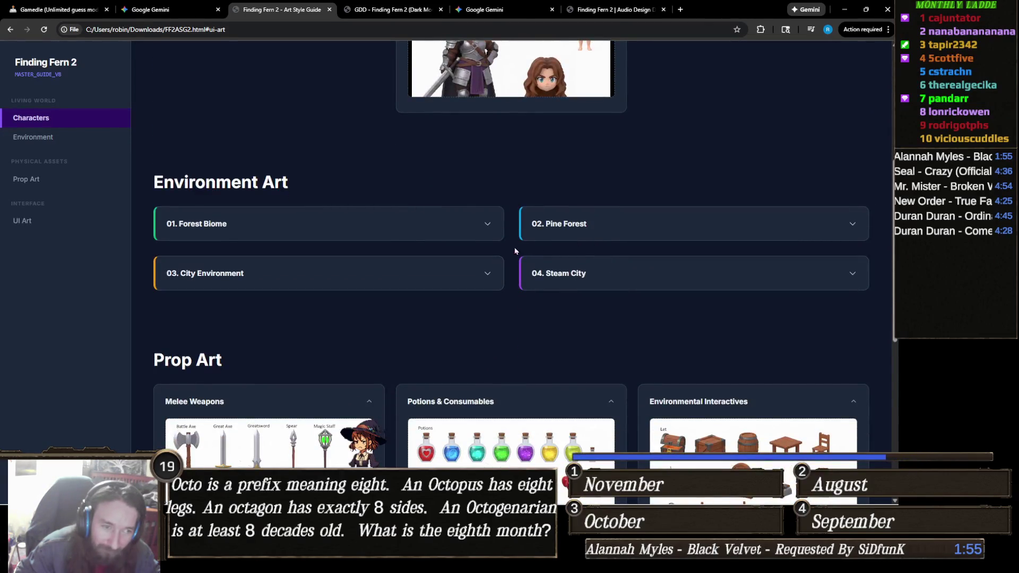
click(566, 225)
- Expand 01. Forest Biome and view its modular pieces and forest concept images enlarged
click(448, 224)
click(419, 294)
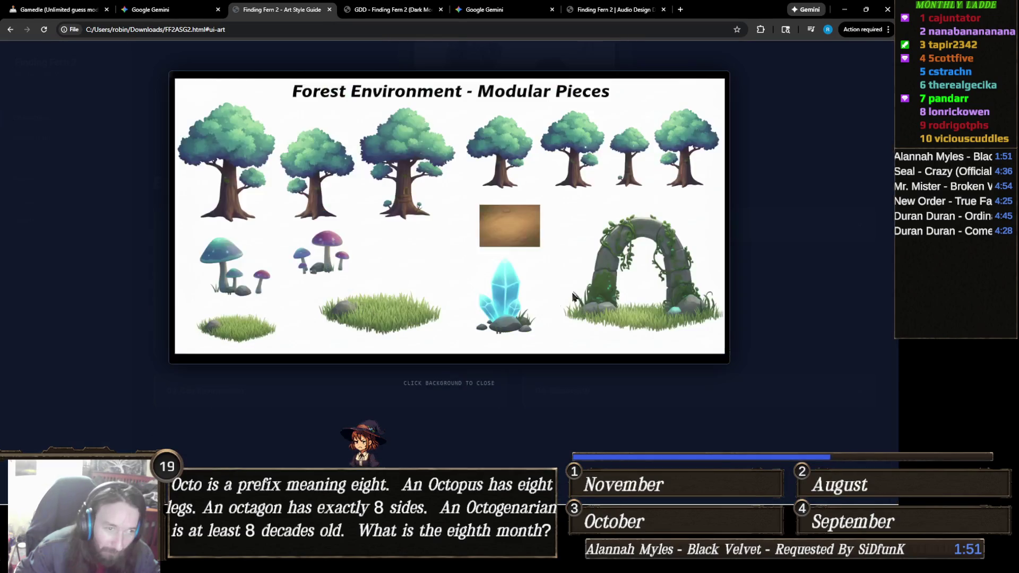
click(267, 373)
click(246, 303)
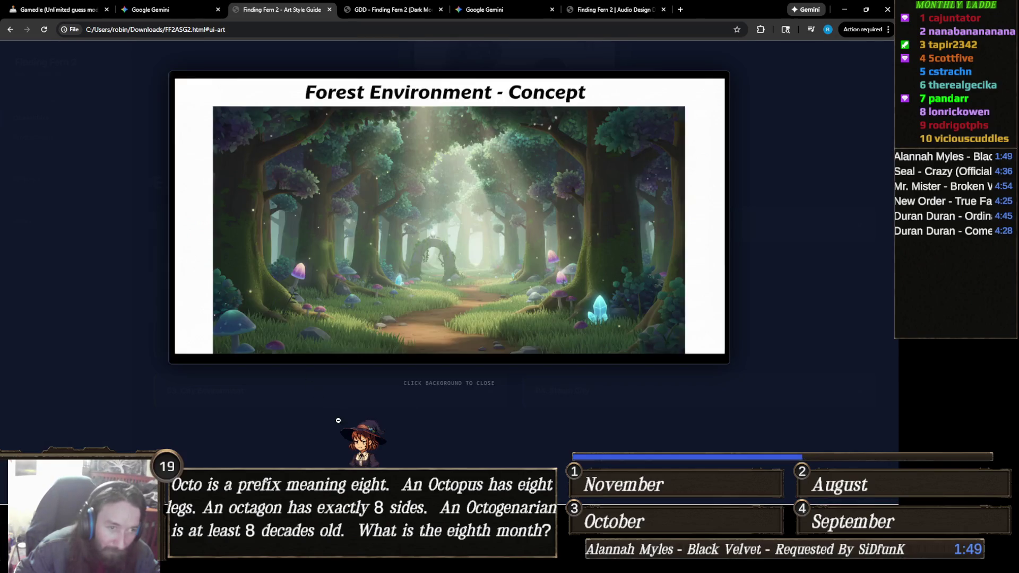
click(336, 419)
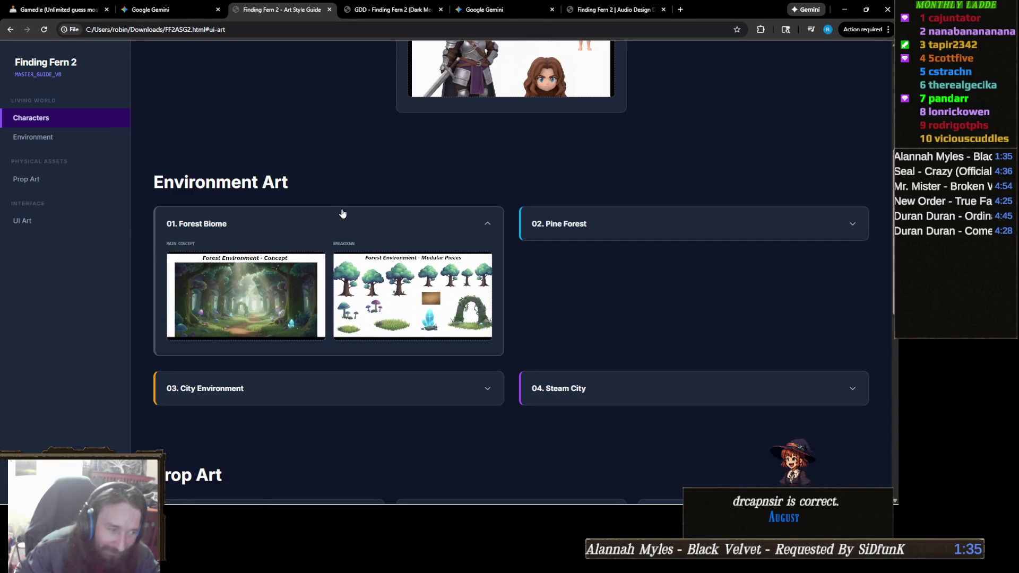
- Collapse the Forest Biome entry and the Combat HUD, Menu Navigation and Icon Library panels
click(284, 216)
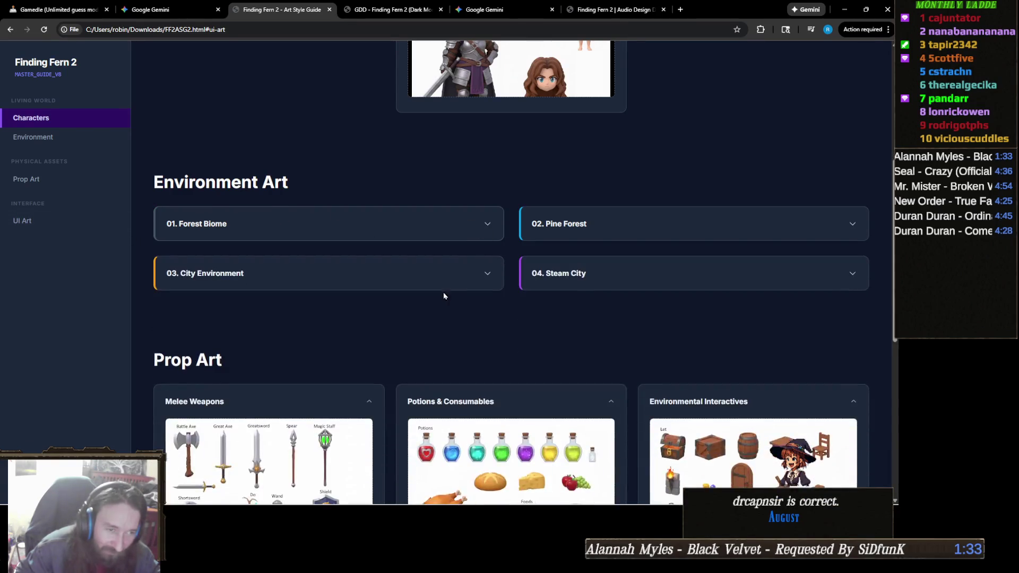
scroll(288, 304, down, 6)
scroll(287, 305, up, 2)
scroll(366, 292, down, 2)
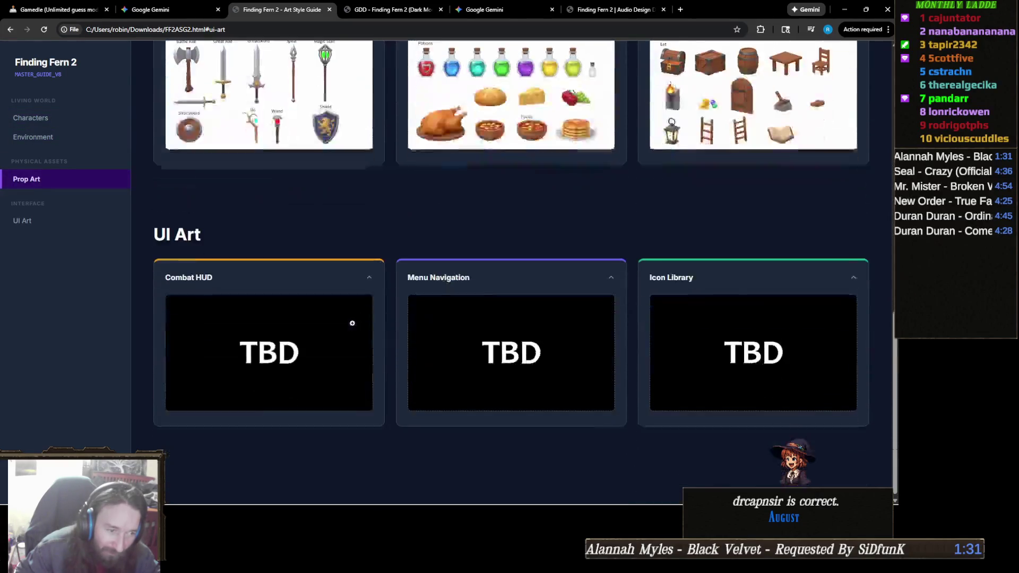
click(333, 272)
click(493, 279)
click(730, 284)
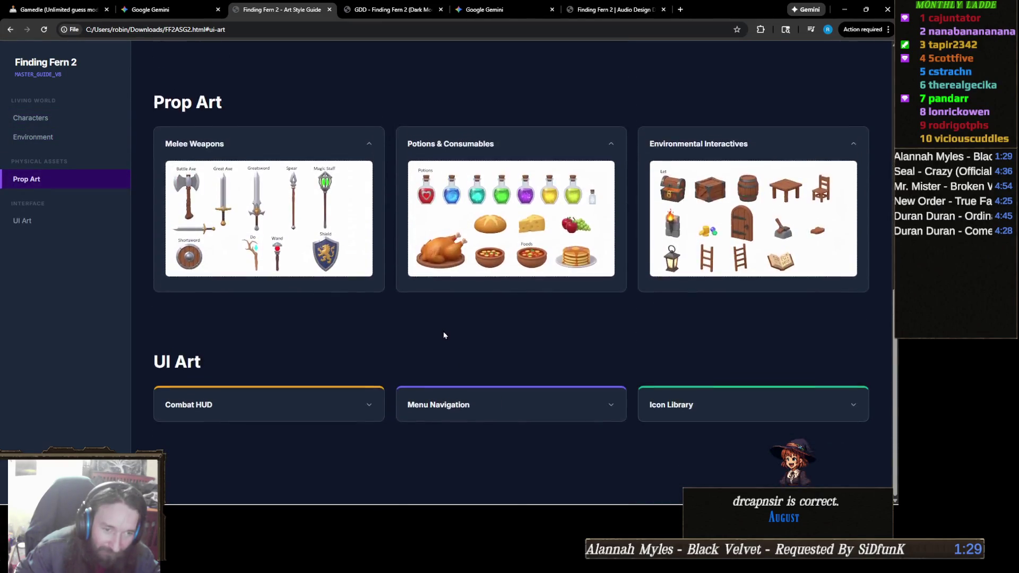
scroll(444, 334, up, 2)
- Collapse Melee Weapons, Potions & Consumables, Environmental Interactives and Eva's panel, then return to the audio doc
click(333, 244)
click(513, 244)
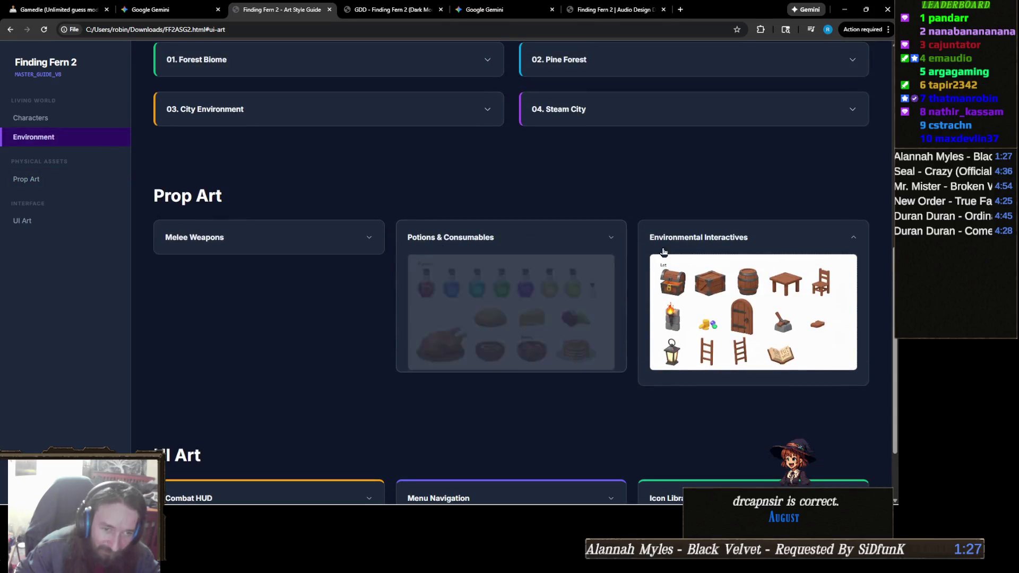
click(663, 248)
scroll(456, 287, up, 8)
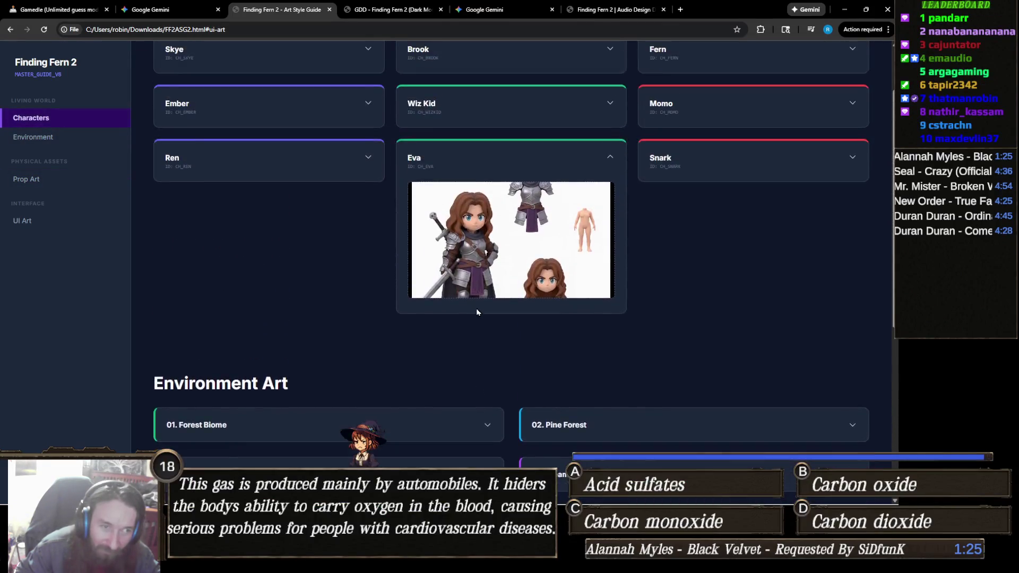
click(465, 249)
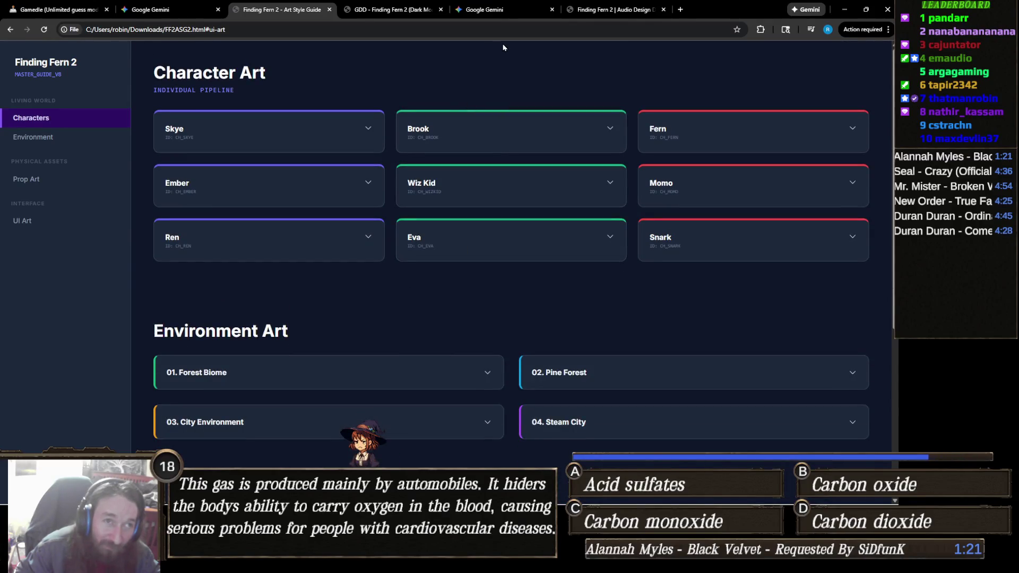
mouse_move(511, 13)
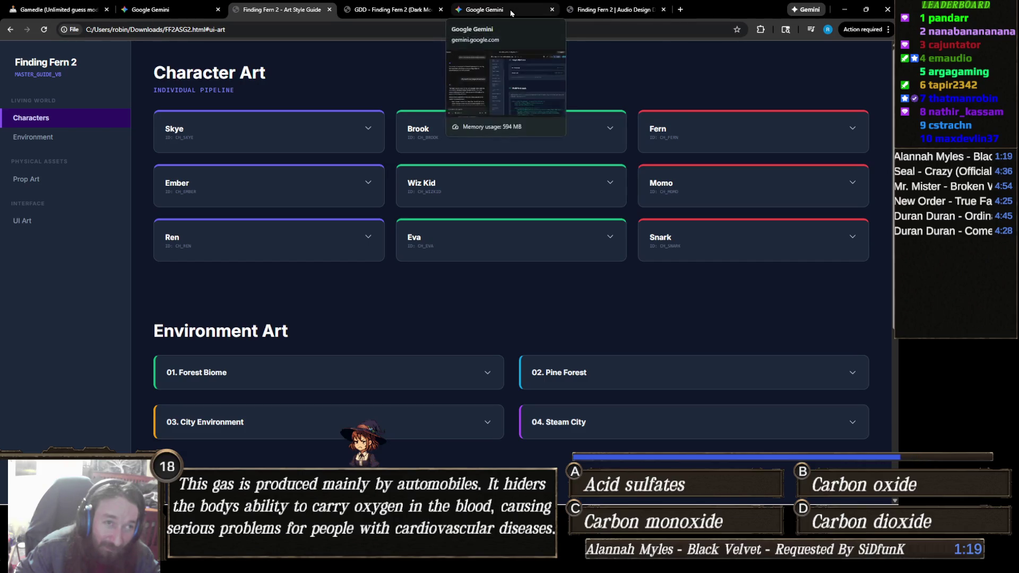
click(611, 10)
scroll(408, 169, down, 2)
scroll(409, 169, up, 2)
click(493, 9)
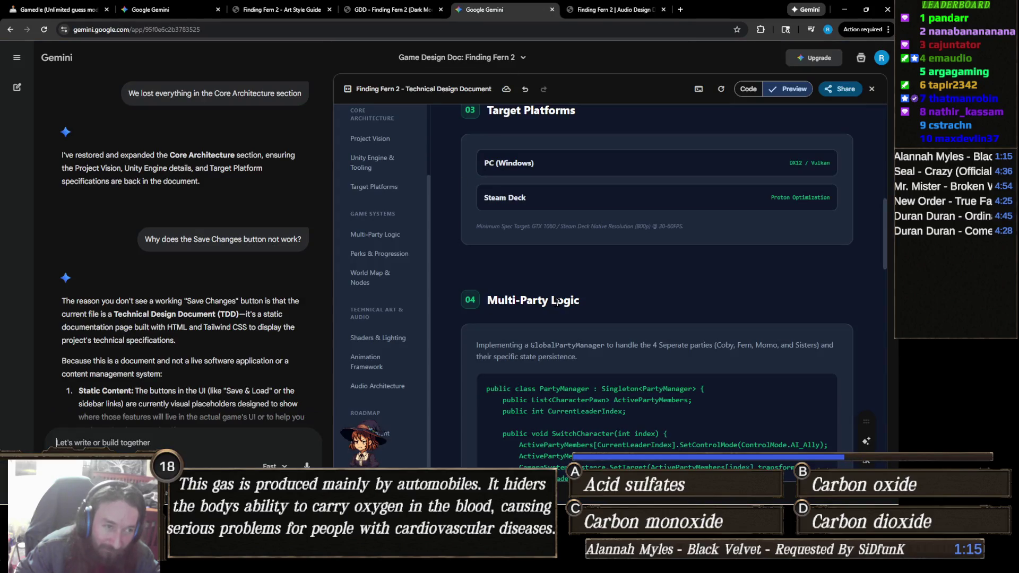
scroll(577, 336, up, 15)
scroll(584, 323, down, 16)
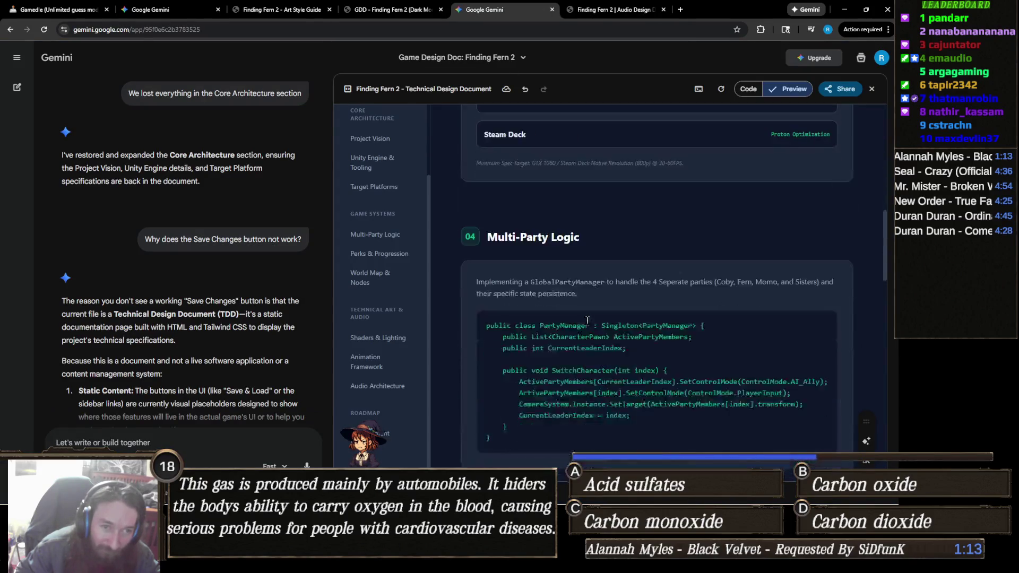
scroll(587, 320, down, 10)
scroll(590, 349, up, 3)
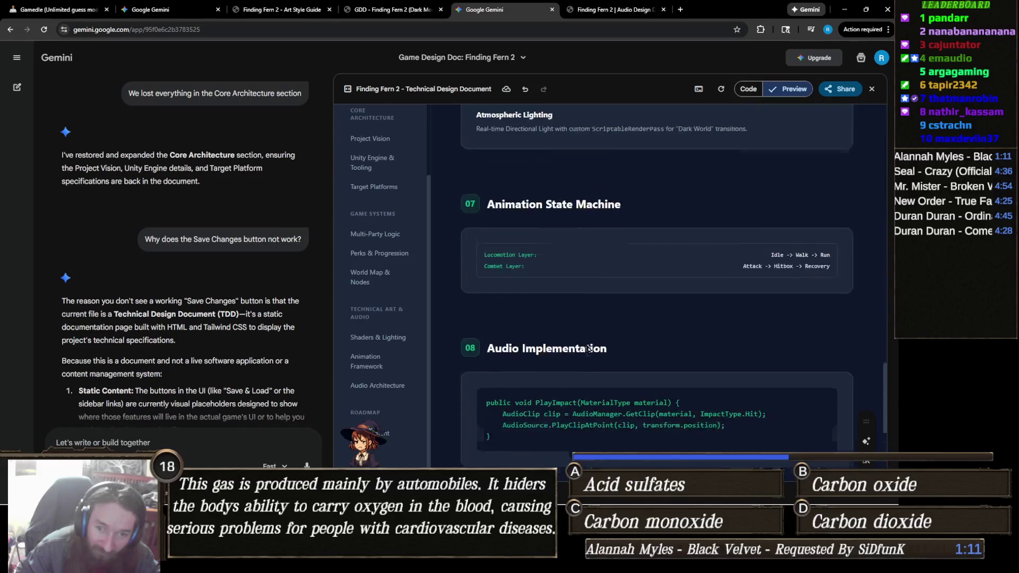
scroll(589, 348, up, 15)
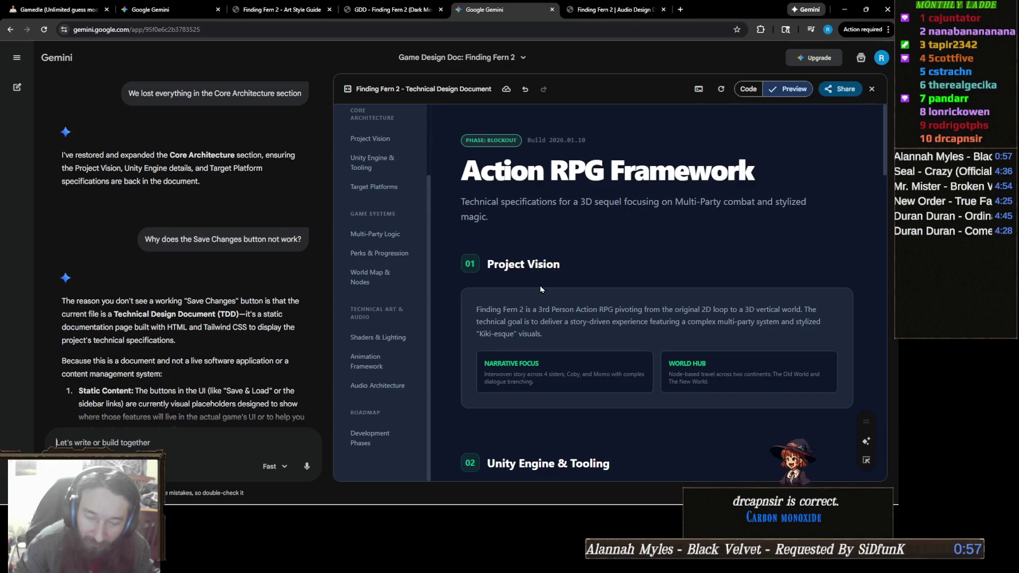
click(321, 9)
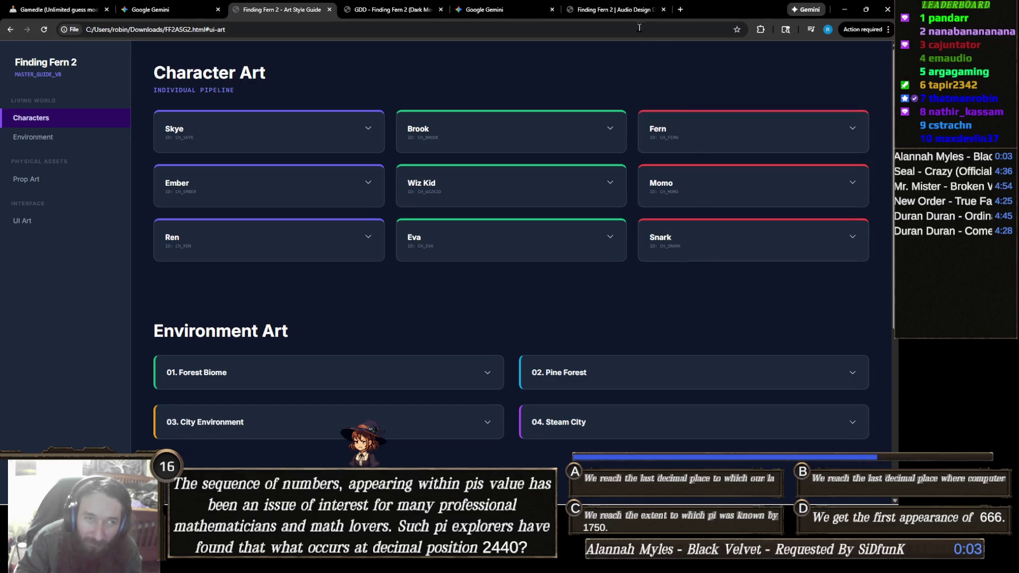
click(623, 9)
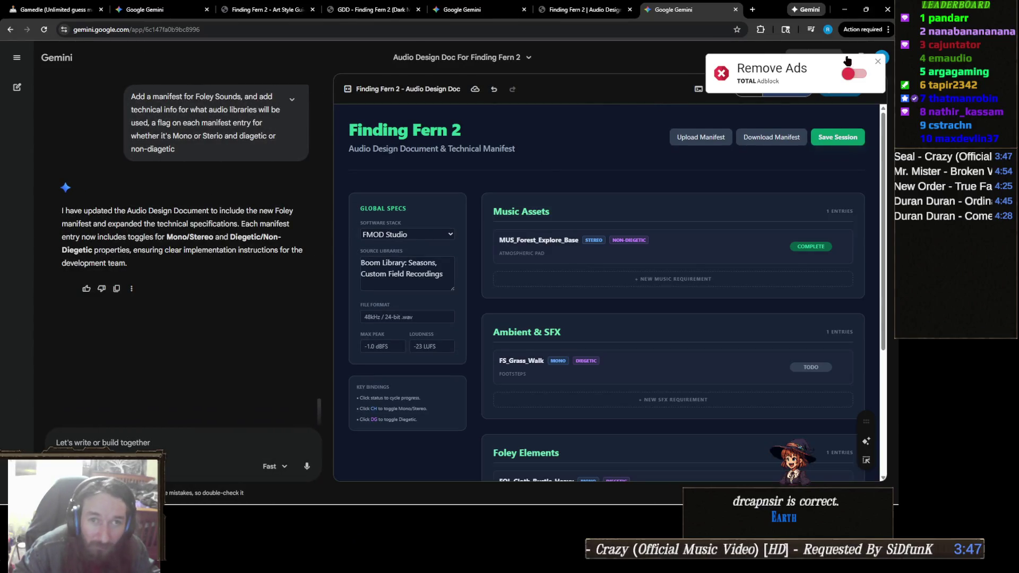
- Dismiss the ad-blocker popup covering the Gemini audio design doc chat
click(879, 62)
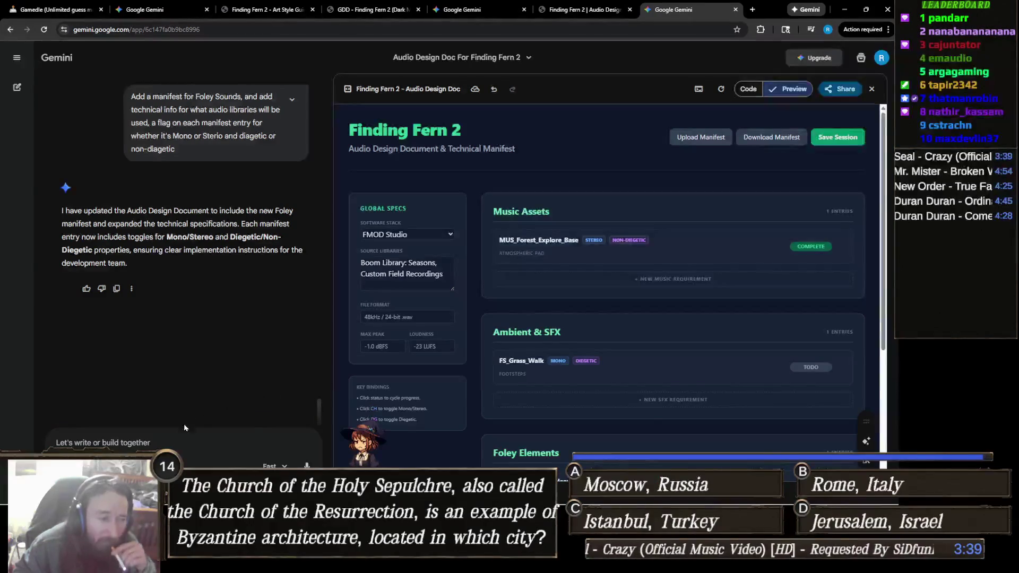
- Ask Gemini to create a character manifest where each character has multiple sounds and/or voice clips
text(Add a theme/vi)
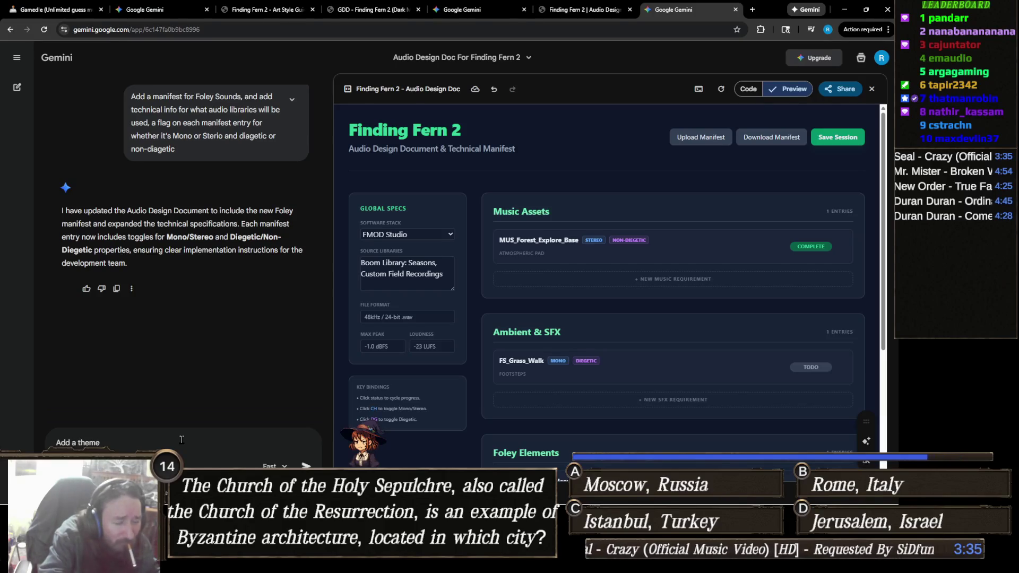
text(be pa)
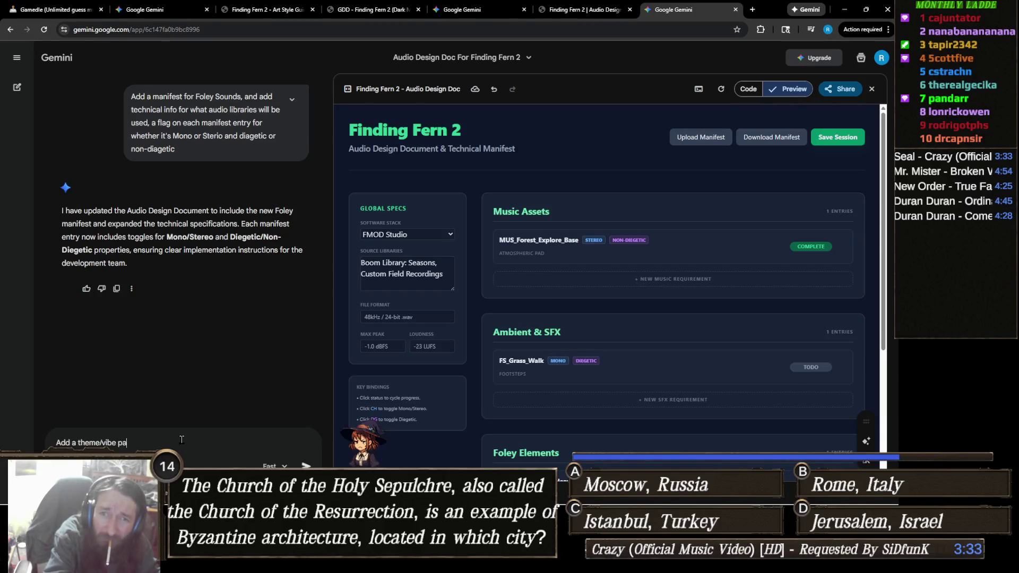
text(rameter)
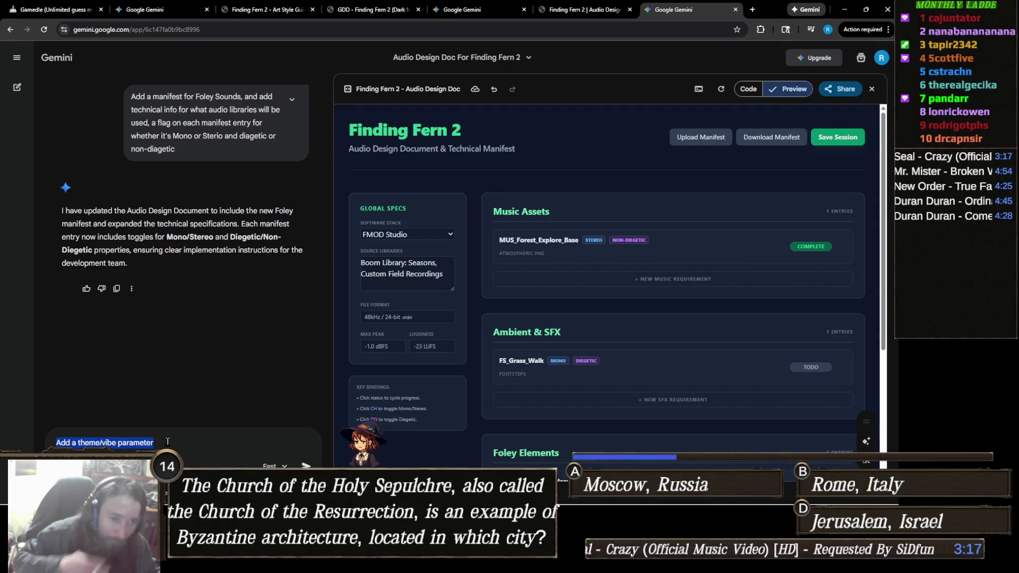
text(create a mani)
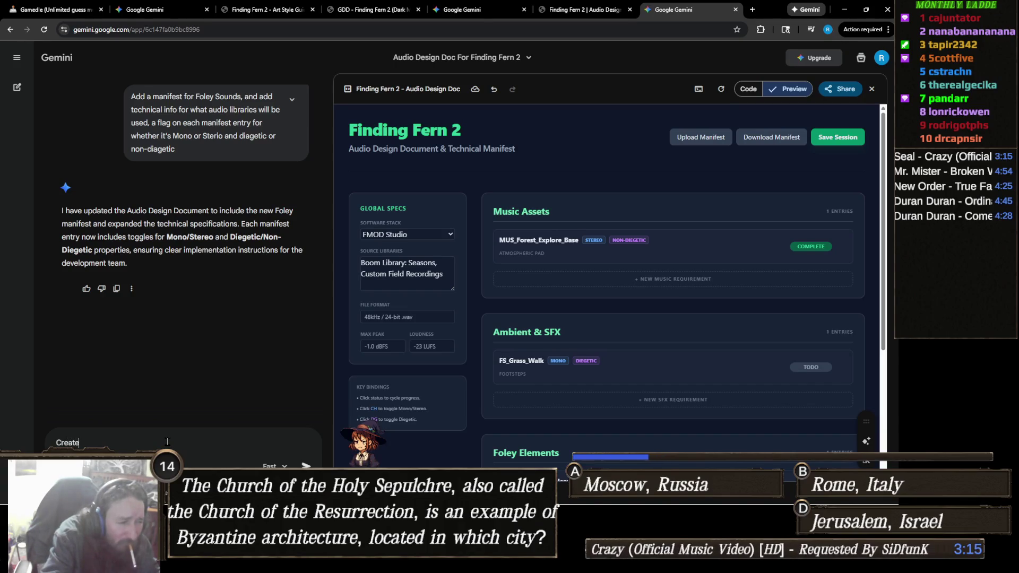
text(fes)
text(ea for characters, each character will have multi)
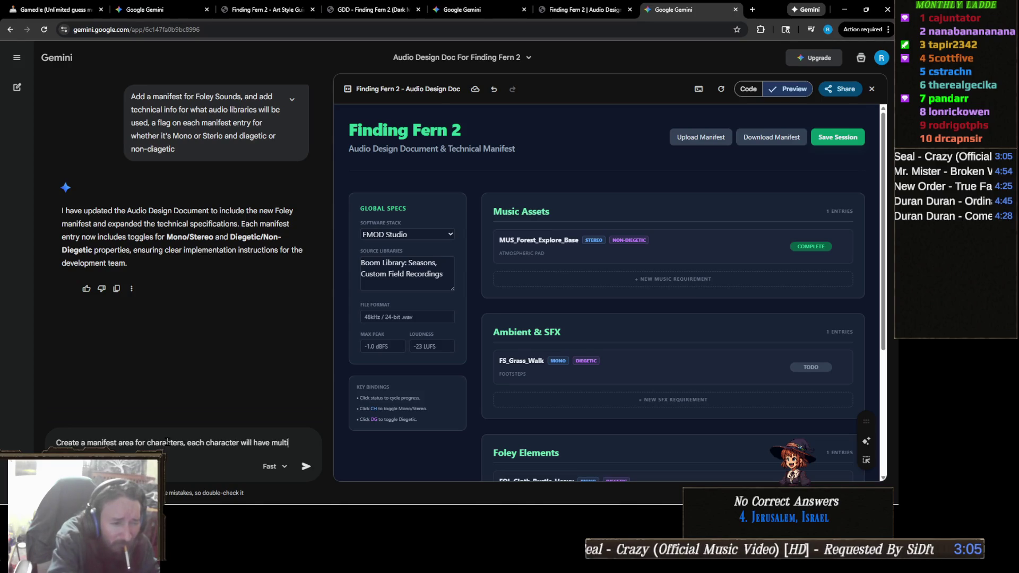
text(ple sounds)
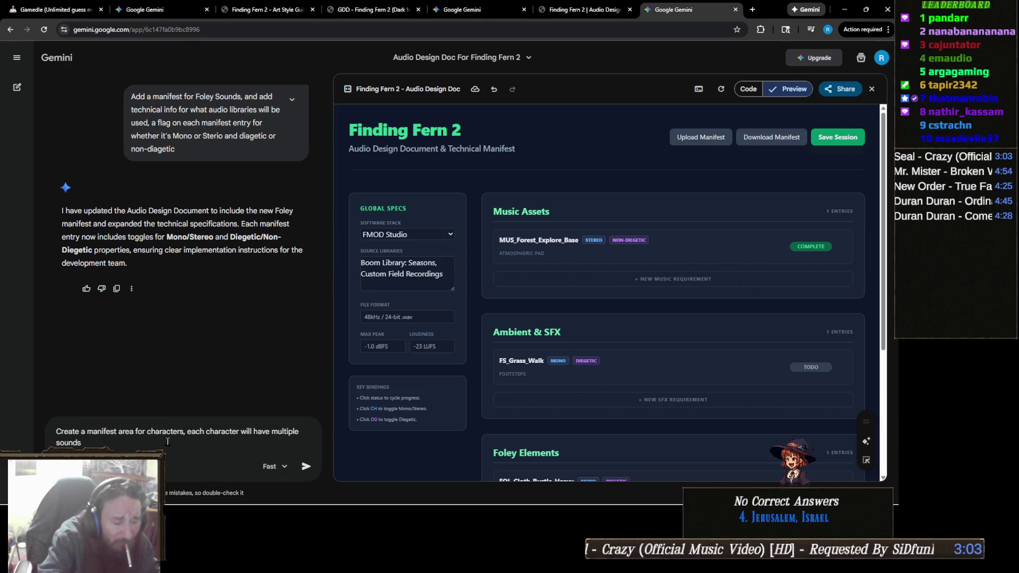
text( an)
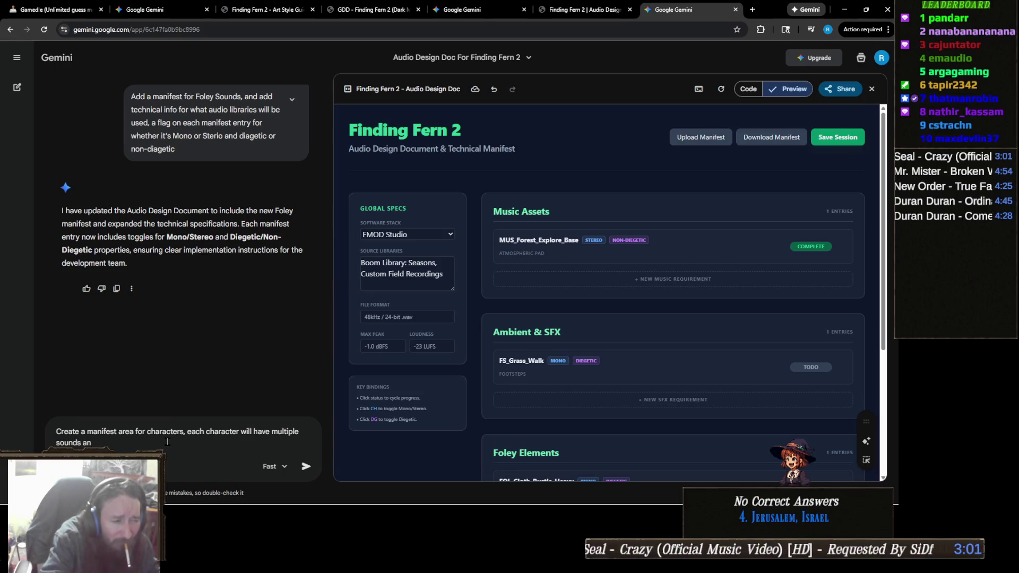
key(BackSpace)
key(BackSpace)
key(BackSpace)
text(and/or voice clips)
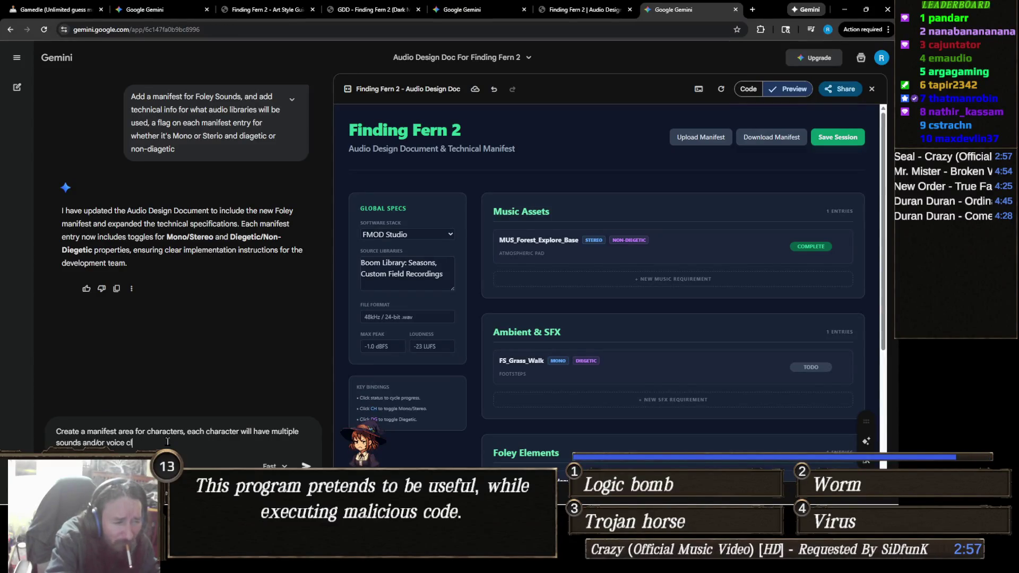
key(Return)
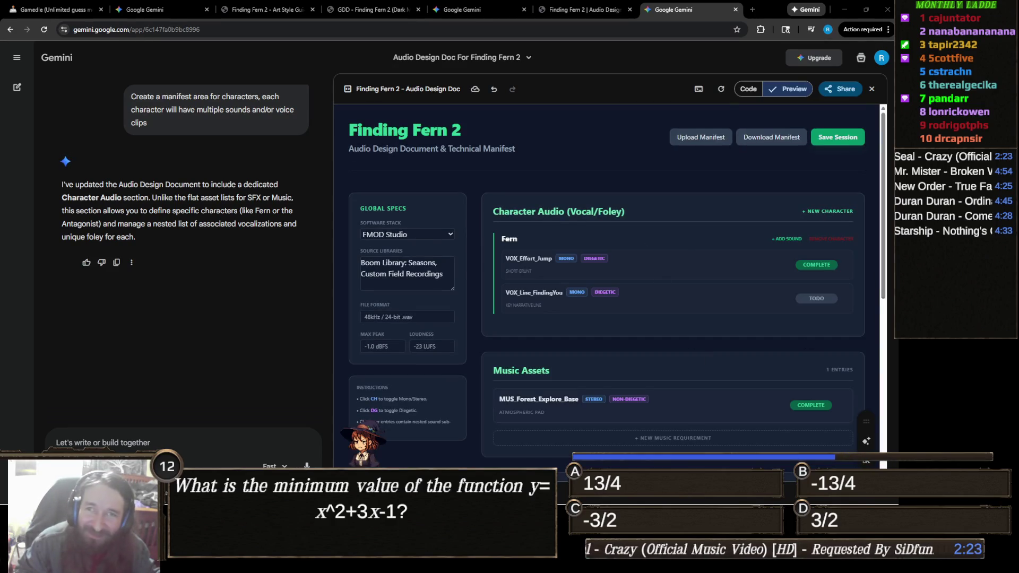
- Scroll the preview to review Fern's VOX_Effort_Jump and VOX_Line_FindingYou clips in Character Audio
scroll(643, 313, down, 2)
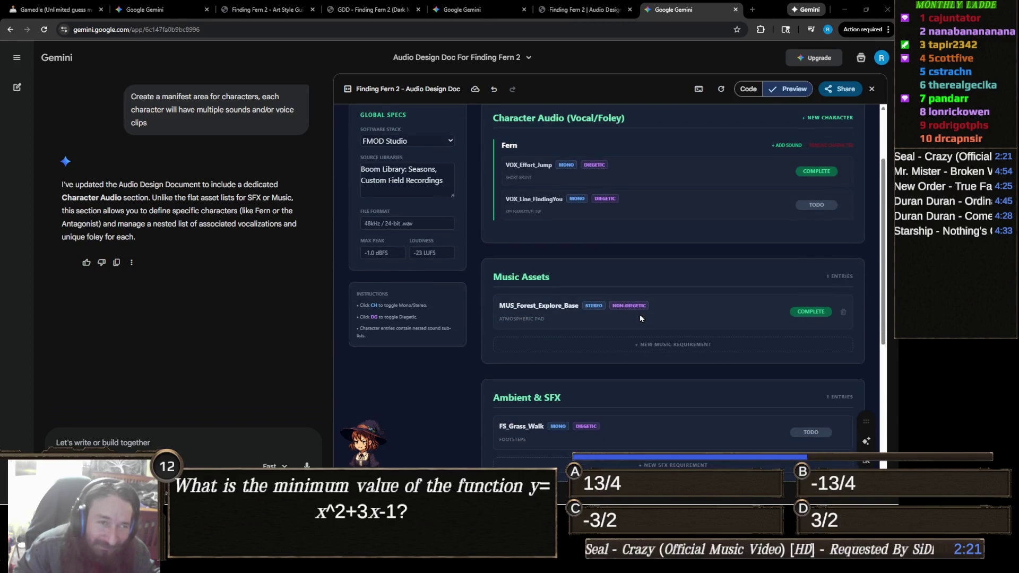
scroll(640, 315, up, 1)
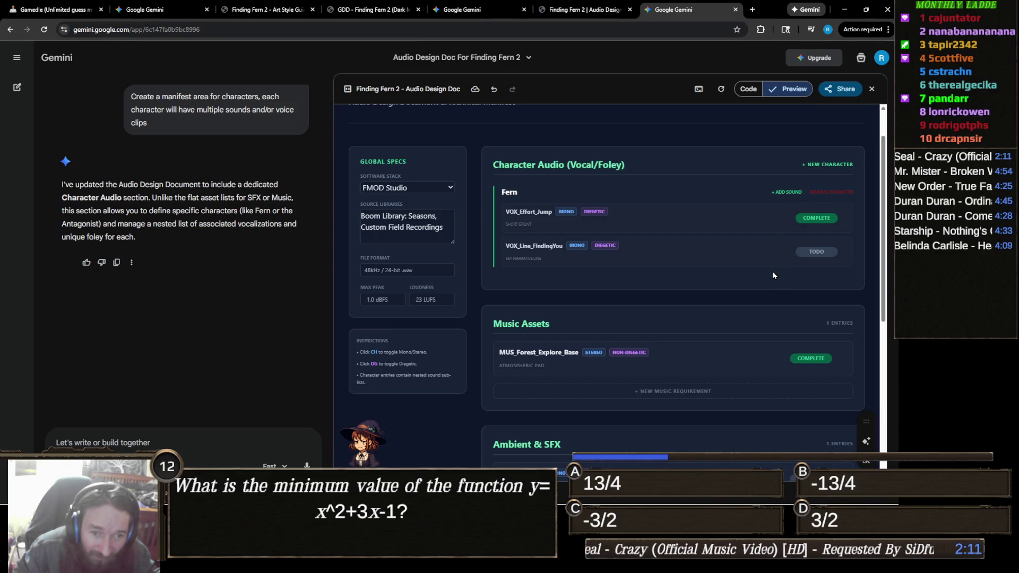
scroll(773, 275, down, 4)
scroll(772, 275, up, 5)
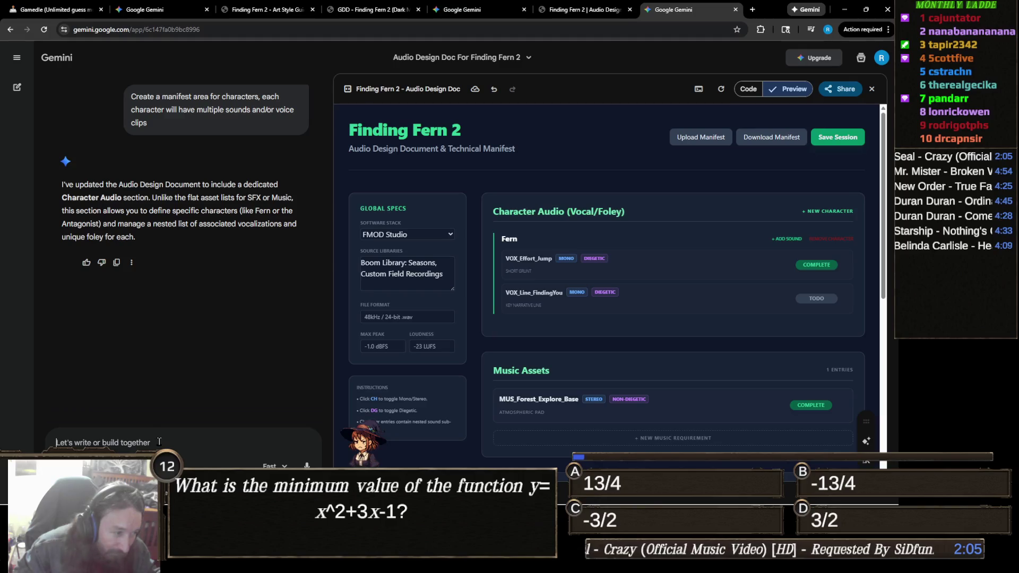
- Draft, without sending, 'Let's add a theme/vibe section to each character like Dark' in Gemini
text(Let's add a theme)
key(BackSpace)
text(/vibe to)
key(BackSpace)
key(BackSpace)
key(BackSpace)
text(section to e)
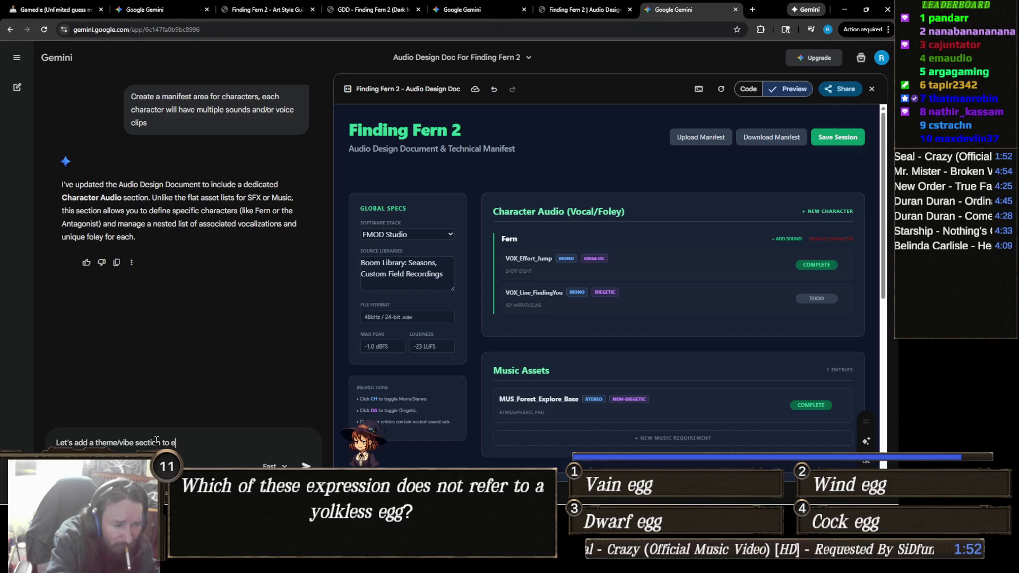
key(BackSpace)
text(each characte)
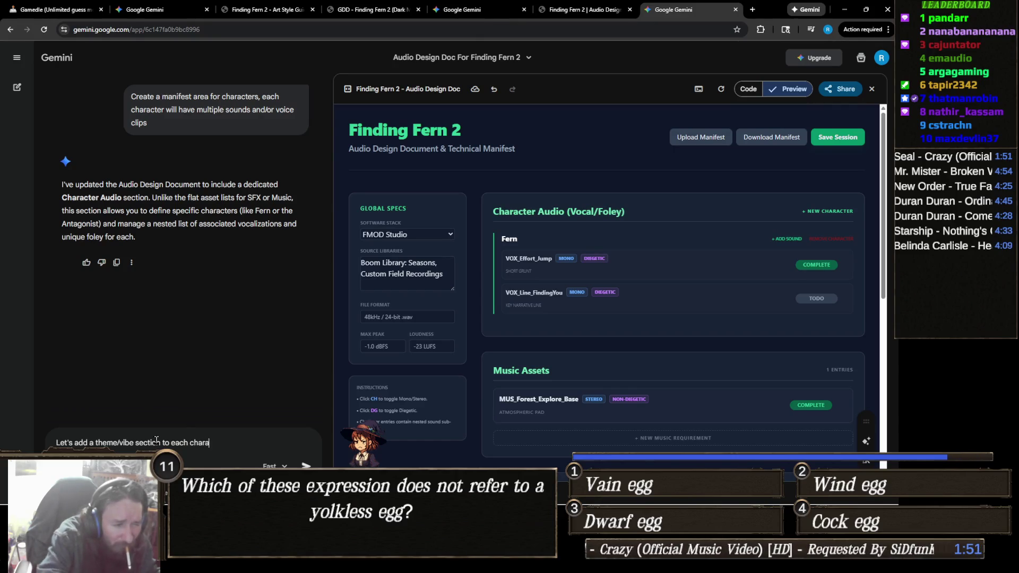
text(r)
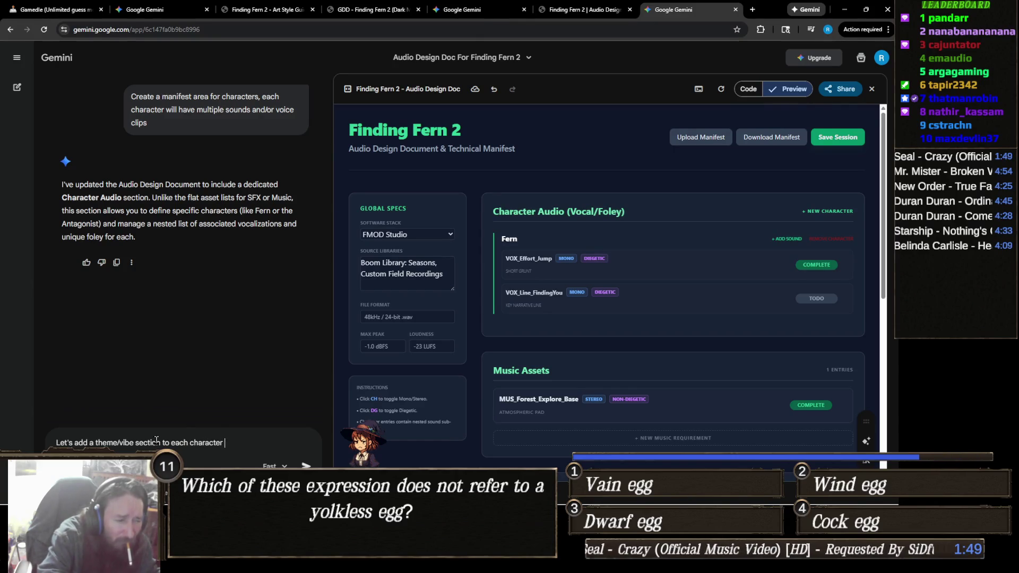
text( like Dark)
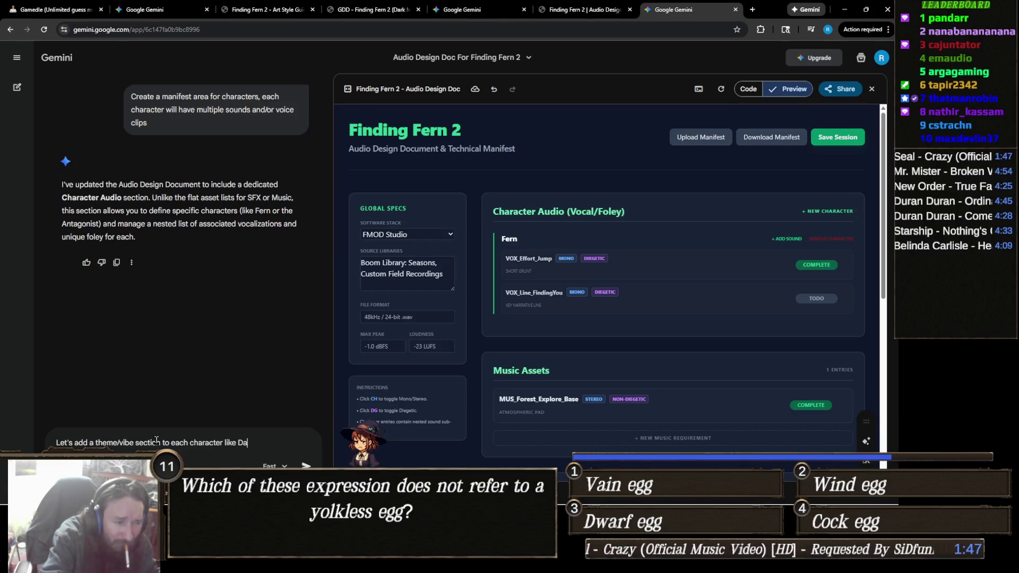
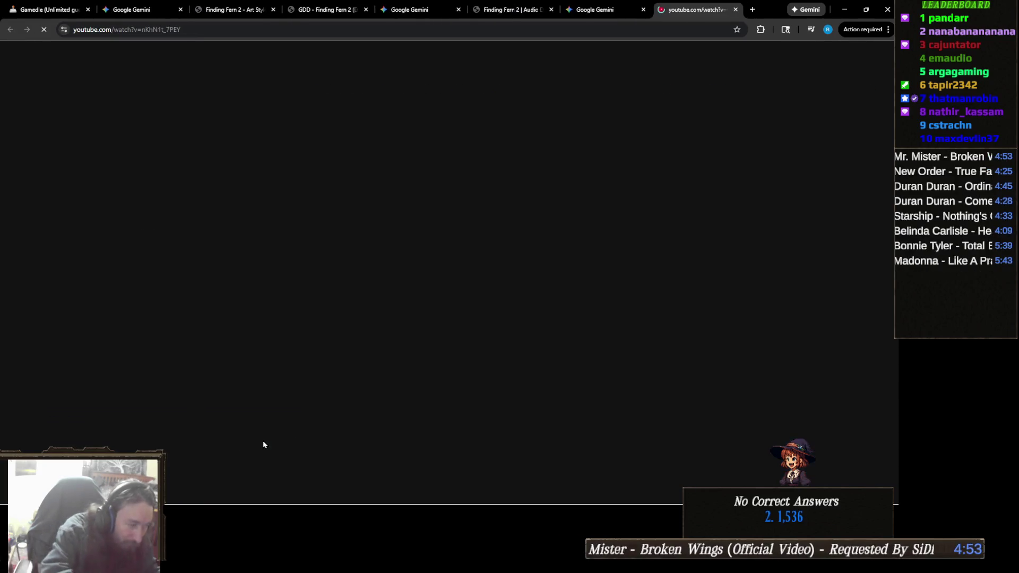
- Close the YouTube tab and ask Gemini for a per-character Dark/Light/Organic/Mechanical theme section
middle_click(672, 7)
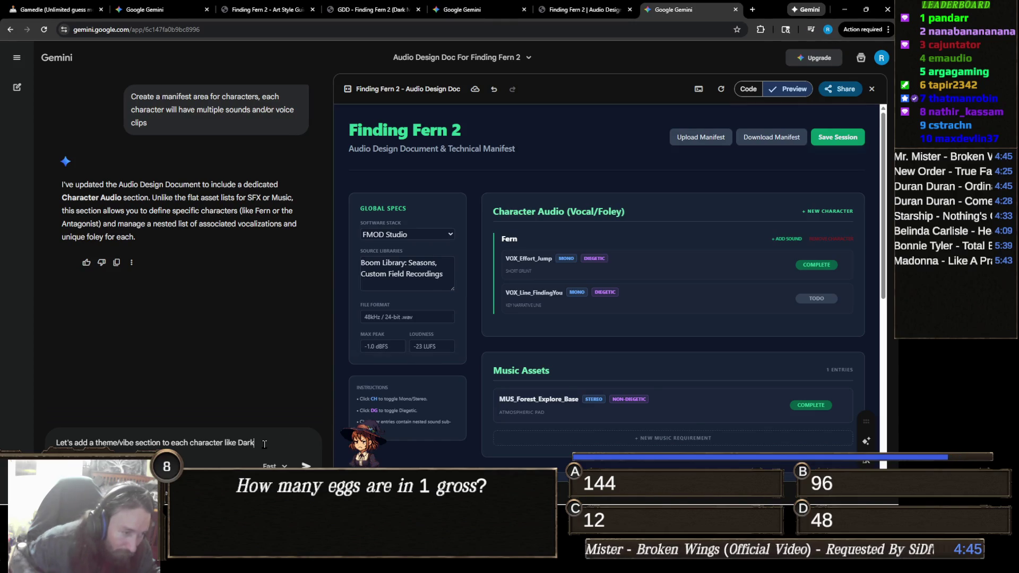
text(, Light,)
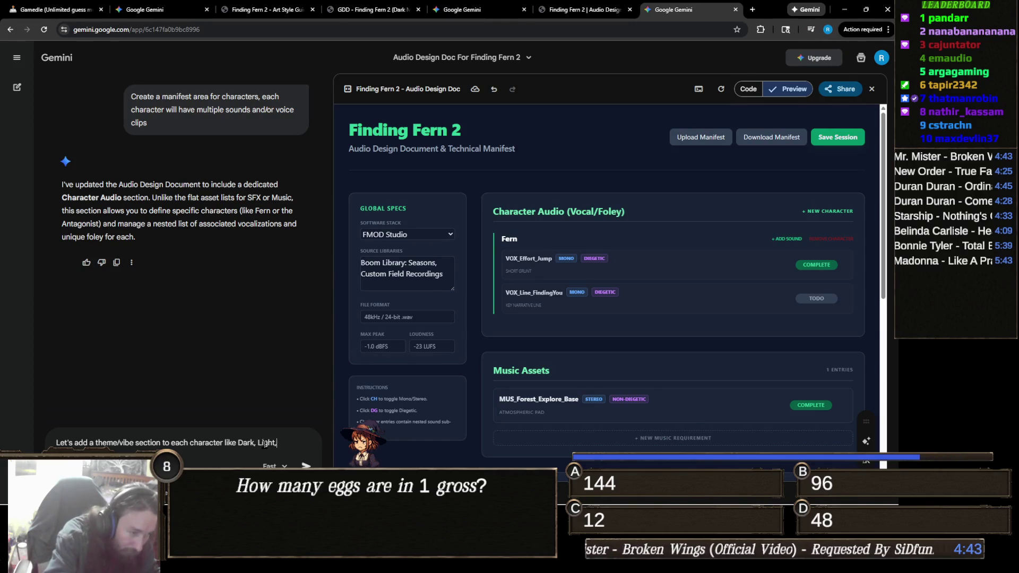
text( Organic, M)
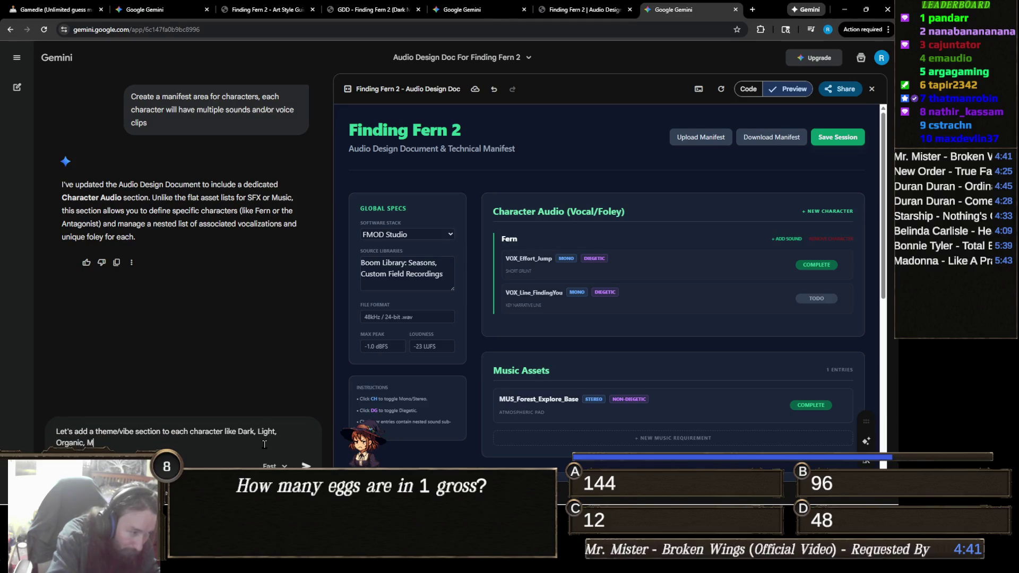
text(echanical, etc)
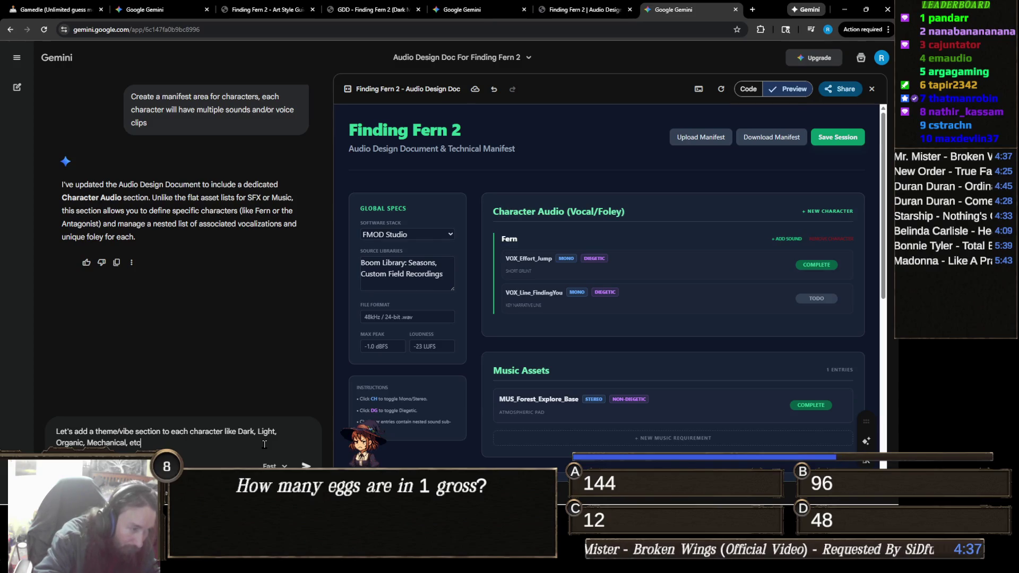
key(Return)
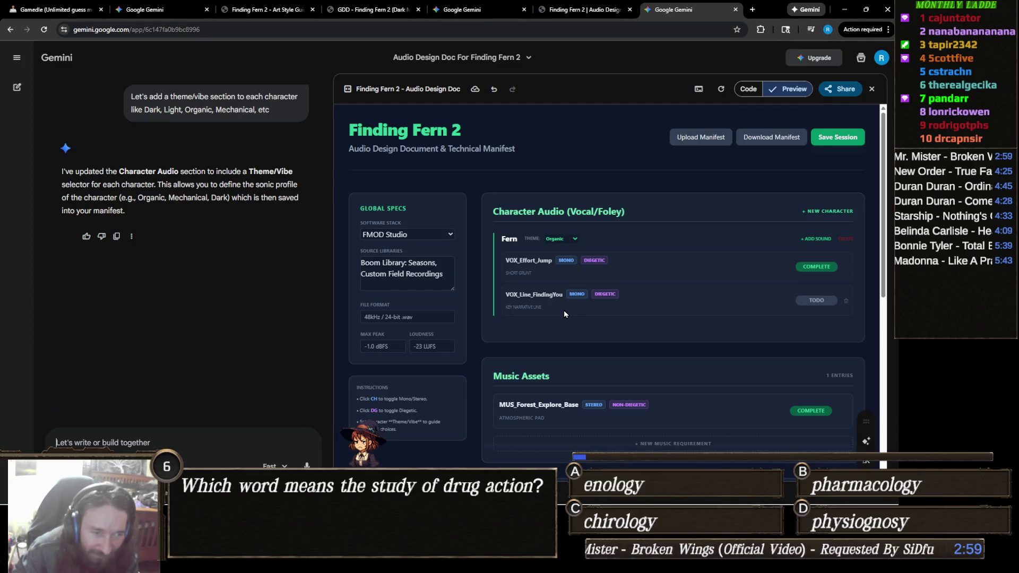
- Open Fern's Theme/Vibe dropdown in the updated design doc canvas
click(574, 240)
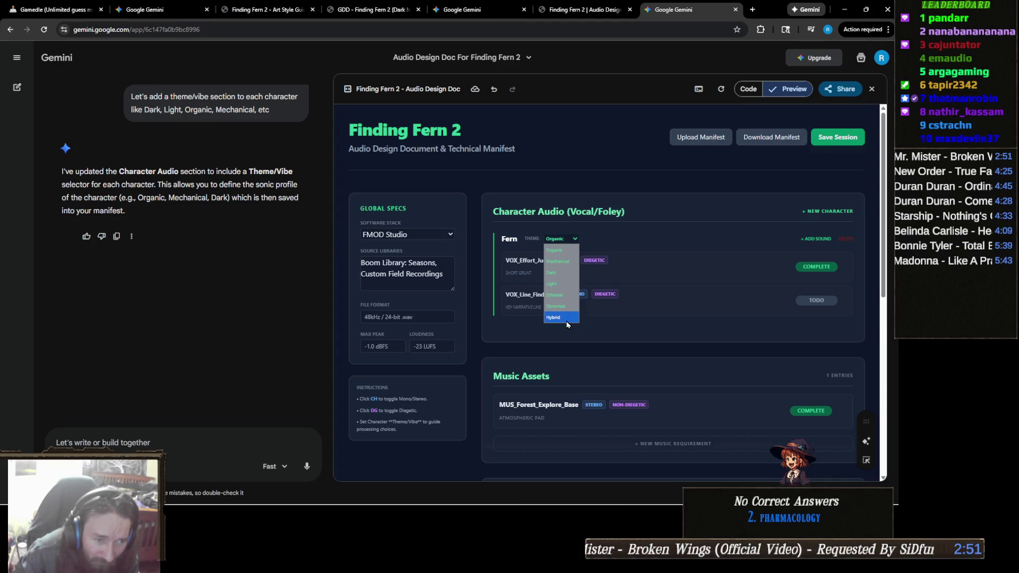
- Keep Fern's theme as Organic, review the canvas, and copy its contents via Share
click(639, 243)
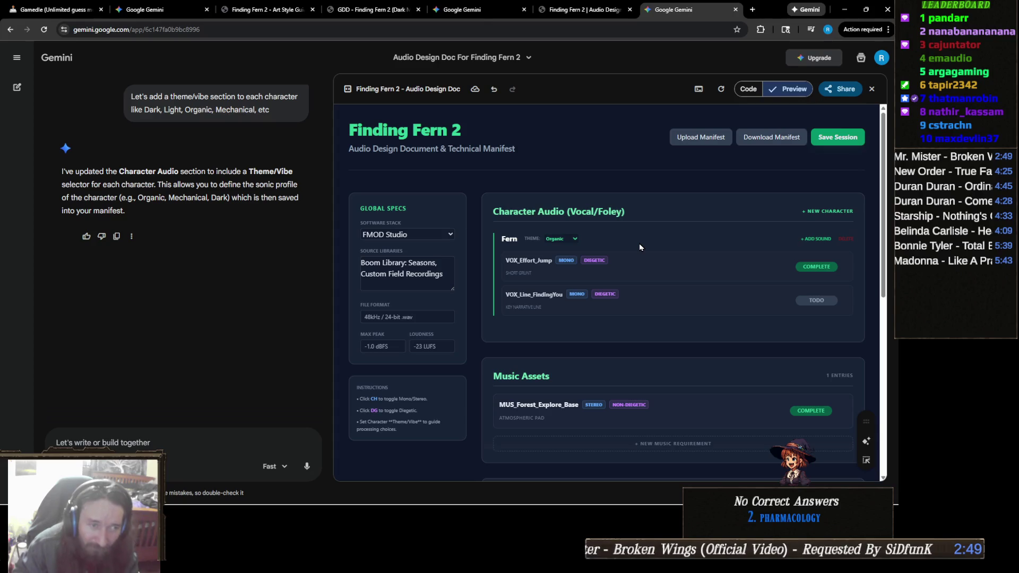
scroll(639, 274, down, 4)
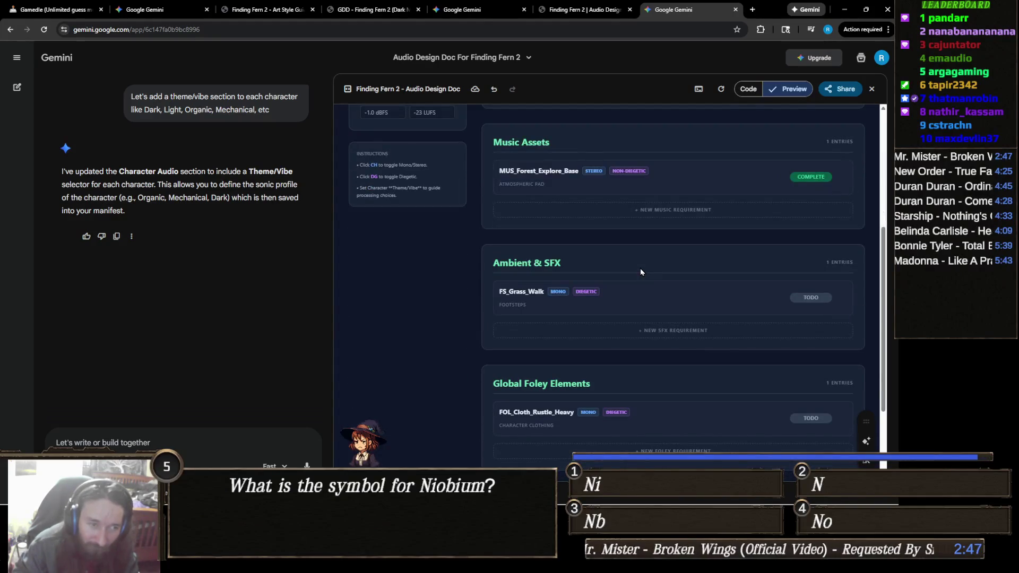
scroll(641, 272, down, 2)
scroll(641, 272, up, 5)
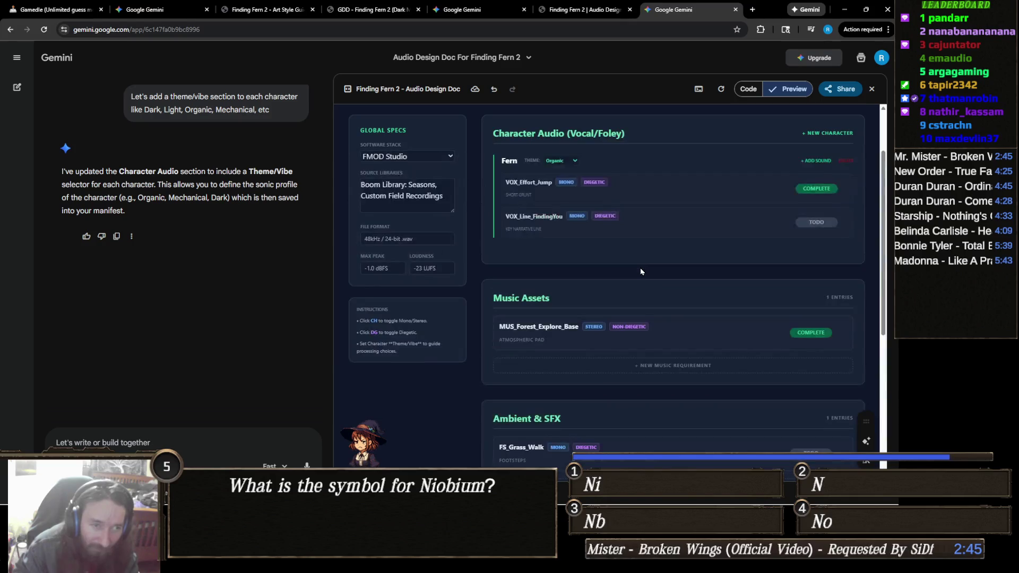
scroll(641, 271, up, 2)
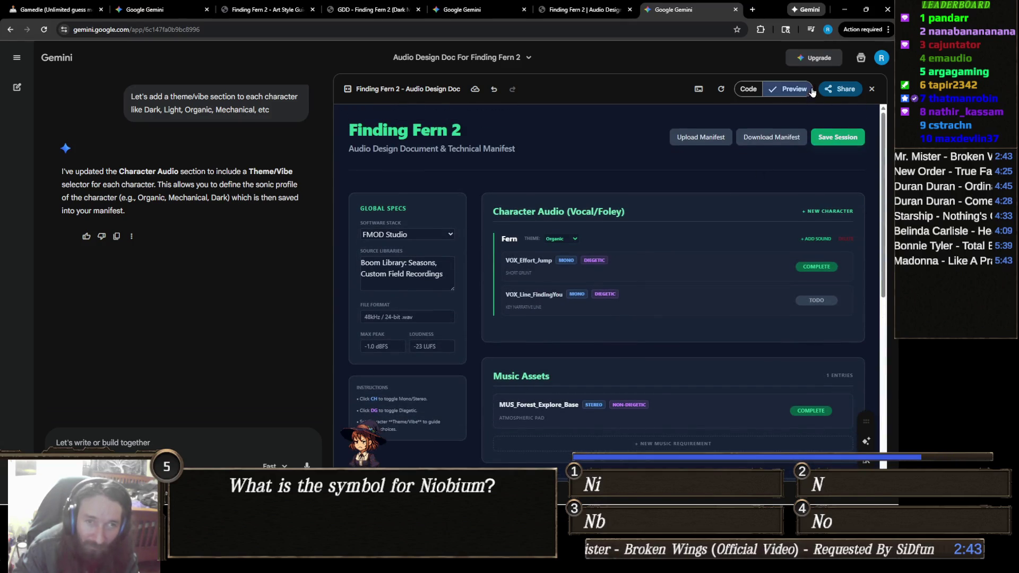
click(850, 91)
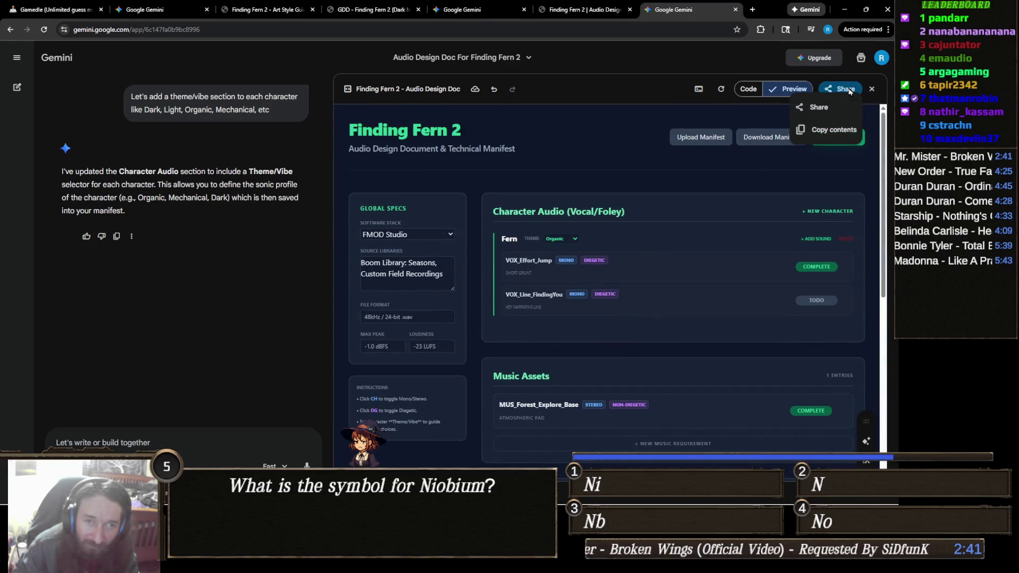
click(836, 130)
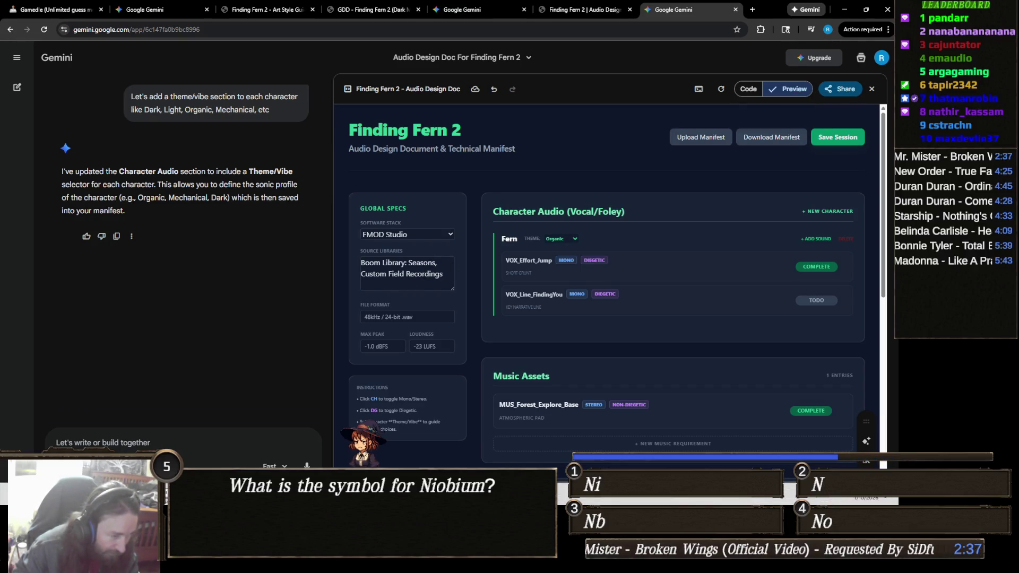
- Replace the FF2ADD code in Notepad with the copied doc, save, and reload the Audio Design tab
mouse_move(353, 489)
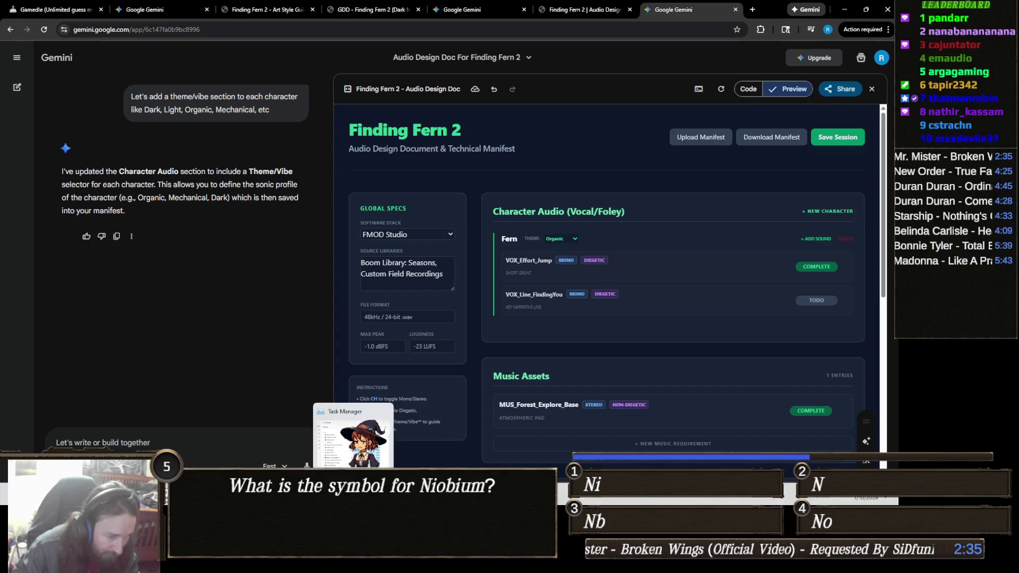
click(374, 489)
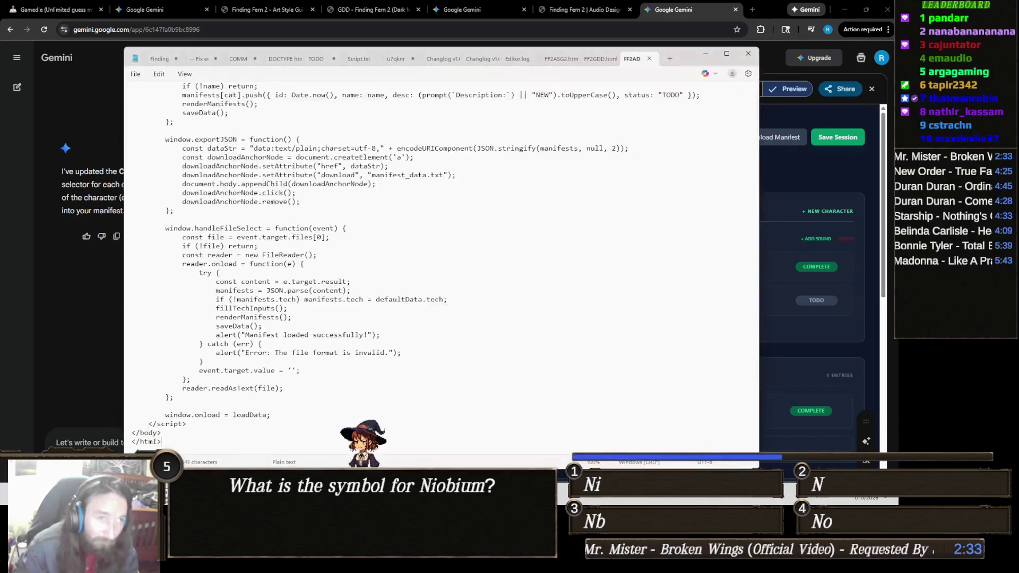
click(492, 281)
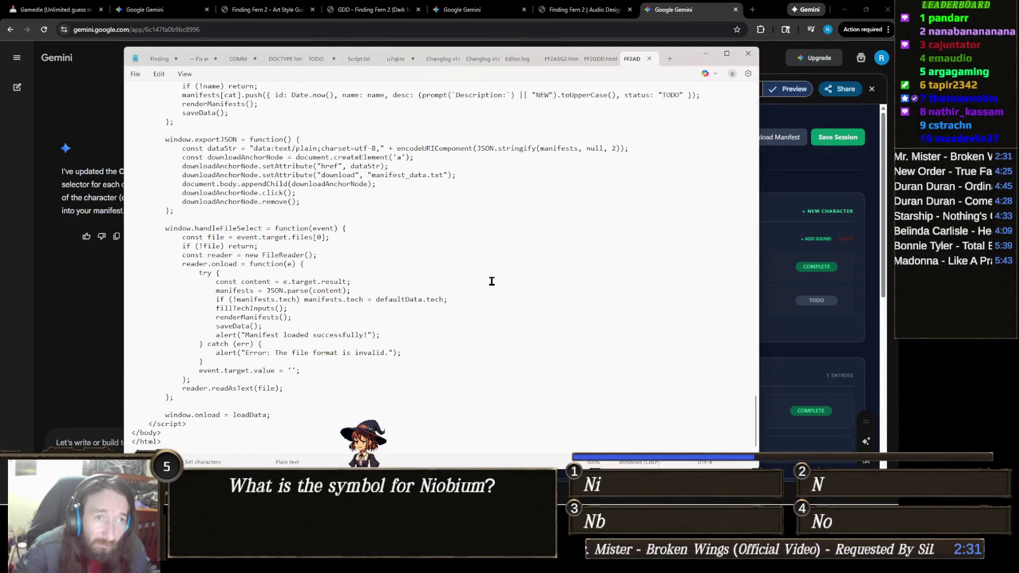
key(ctrl+a)
key(ctrl+v)
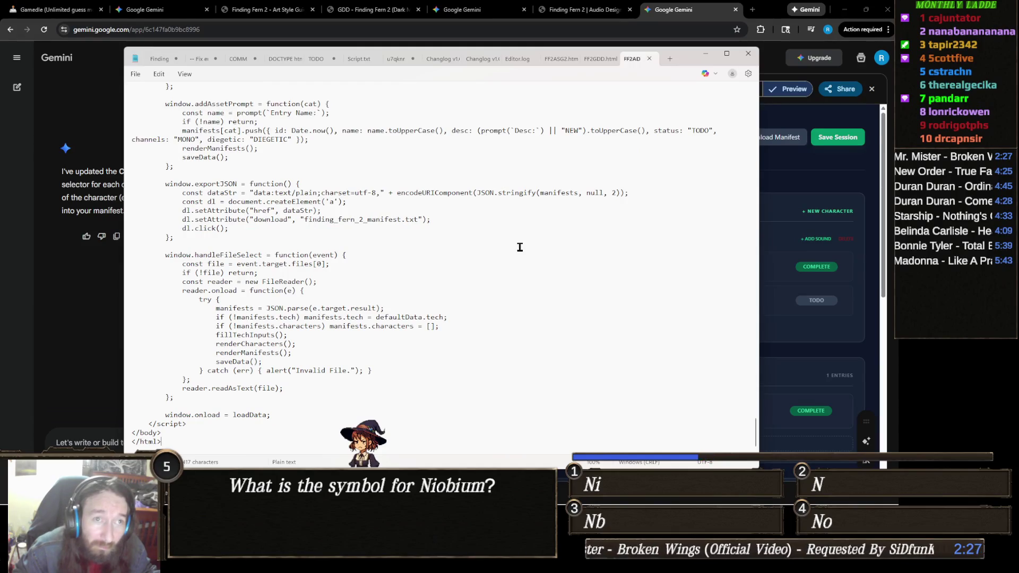
key(ctrl+s)
click(584, 10)
key(F5)
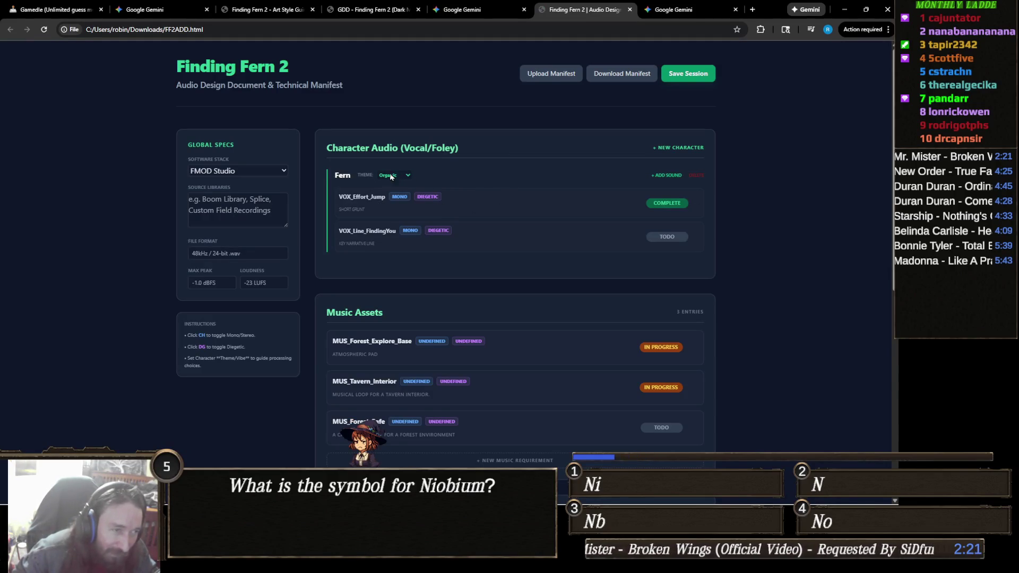
- Add a new character named Skye under Character Audio
click(692, 151)
text(Skye)
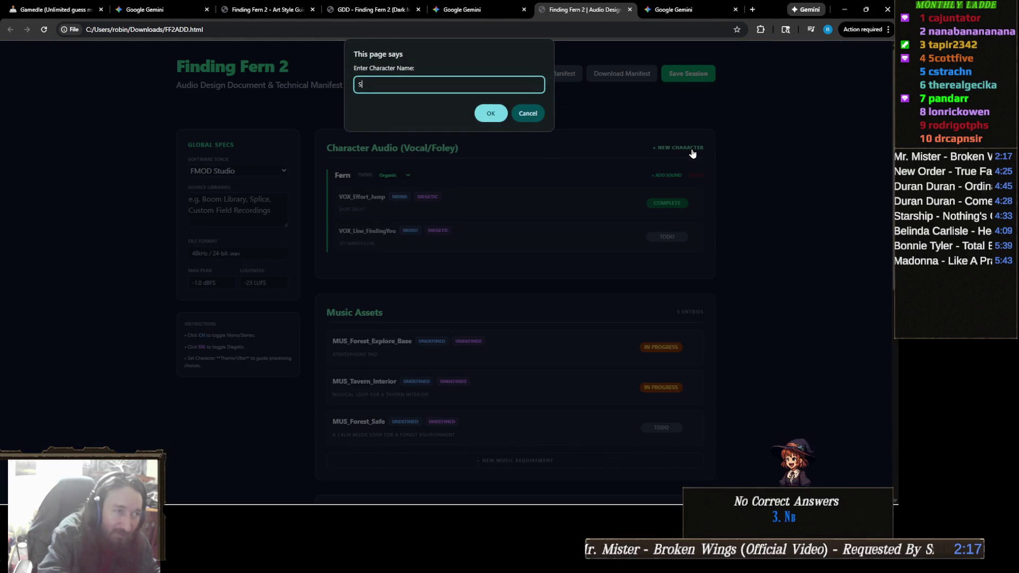
key(Return)
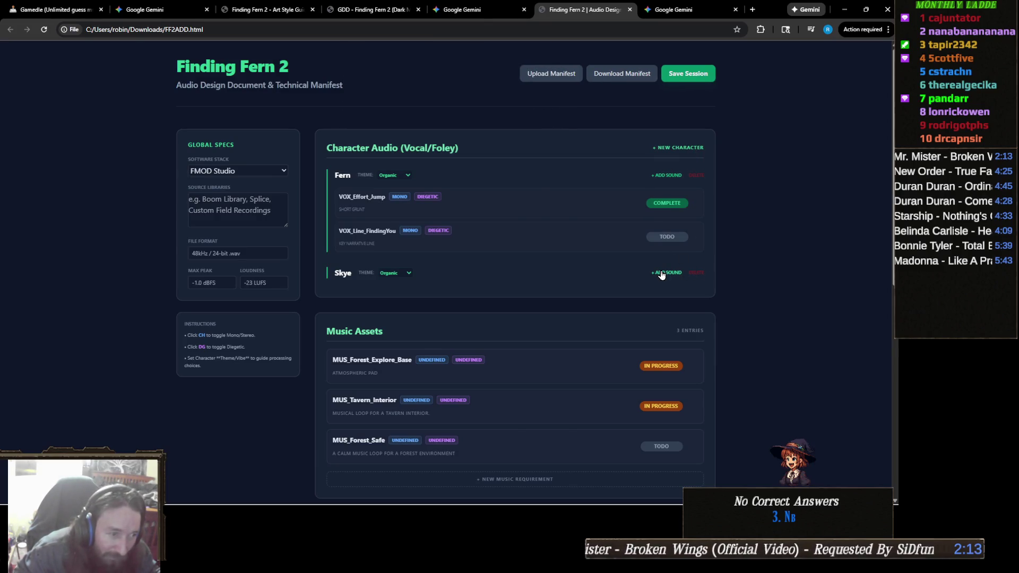
- Switch Fern's theme to Distorted, then back to Organic
click(406, 176)
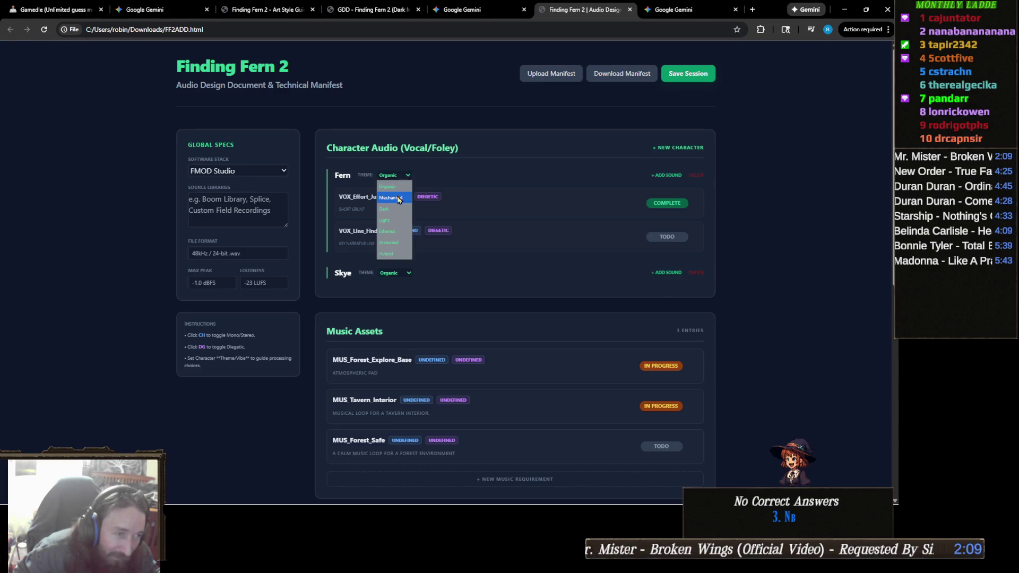
click(403, 243)
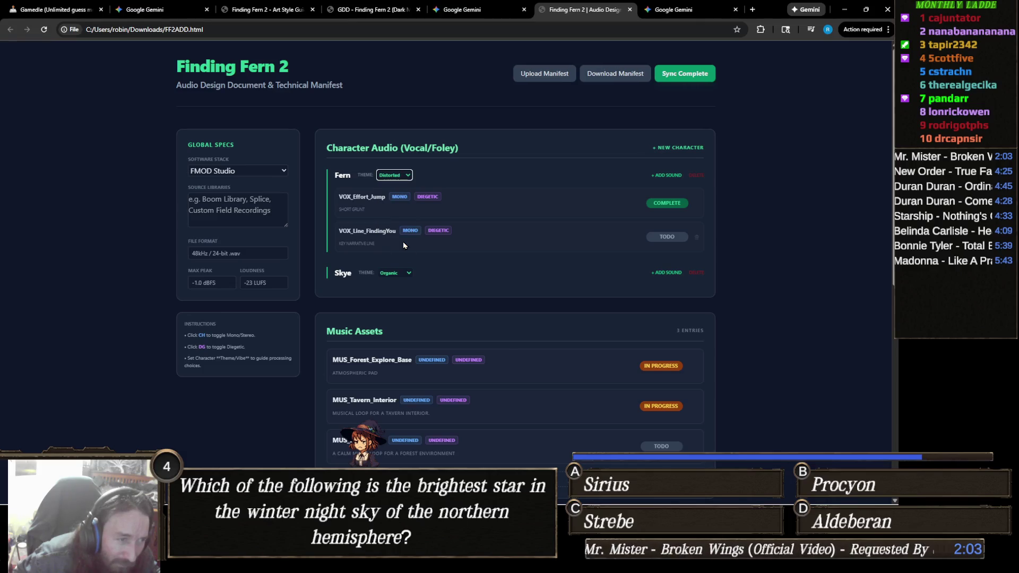
click(407, 176)
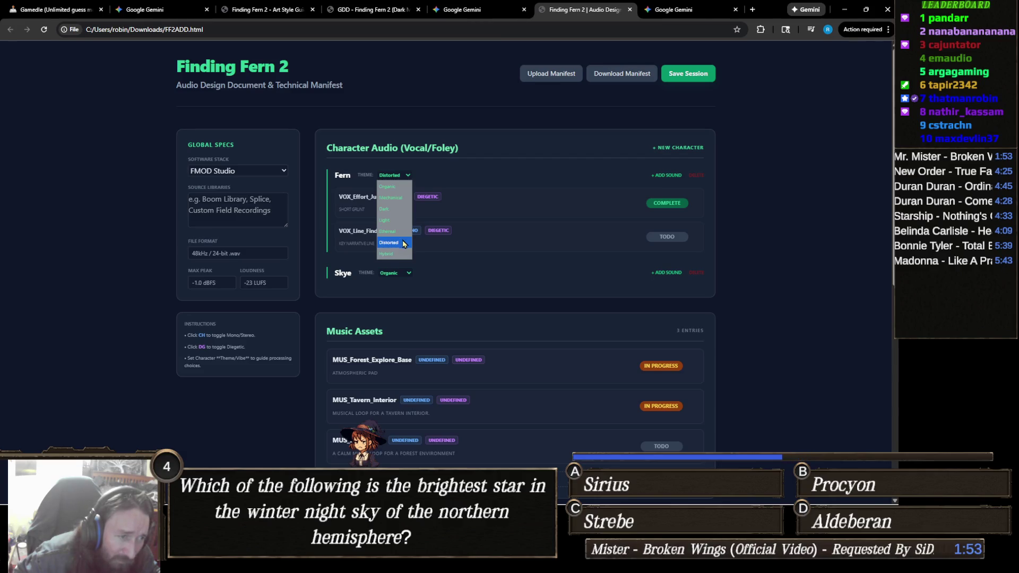
click(393, 186)
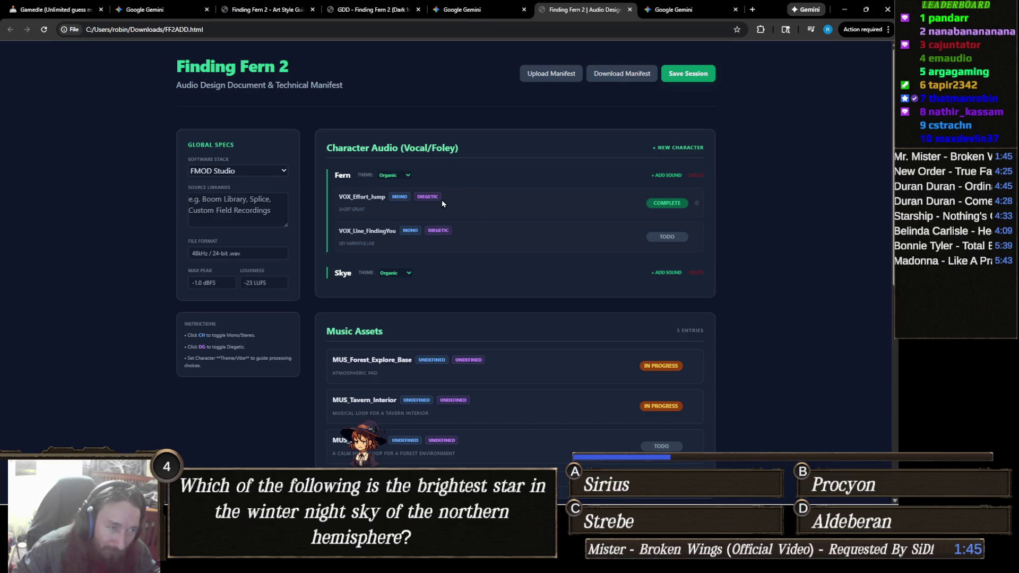
click(401, 200)
click(400, 197)
click(400, 198)
click(400, 198)
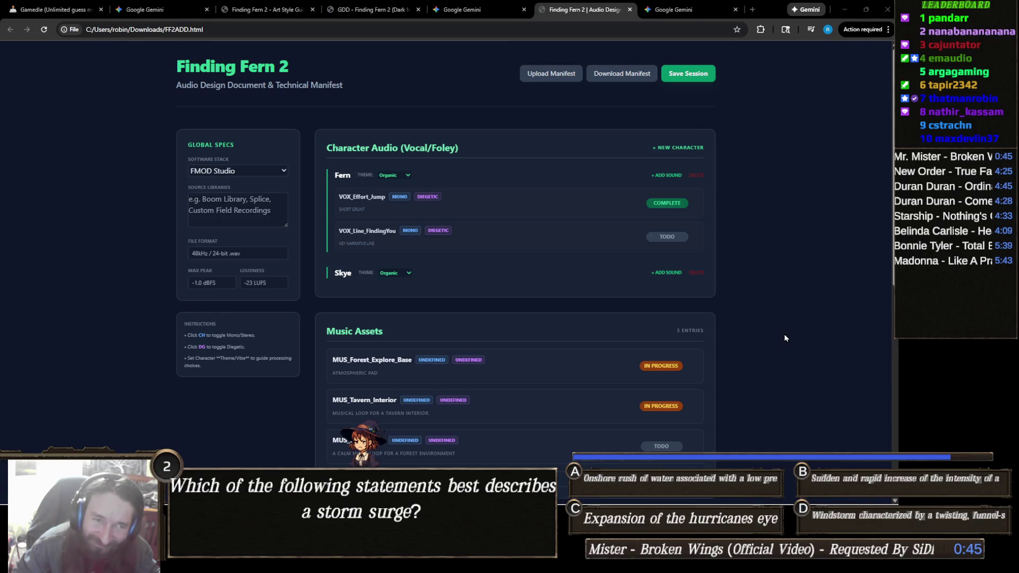
scroll(784, 343, down, 3)
scroll(721, 289, up, 3)
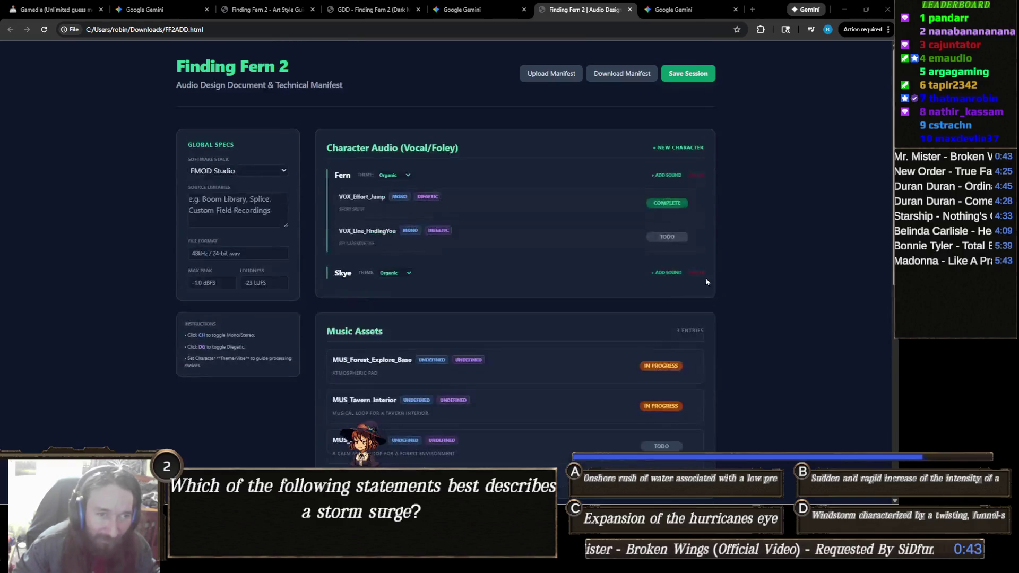
click(674, 274)
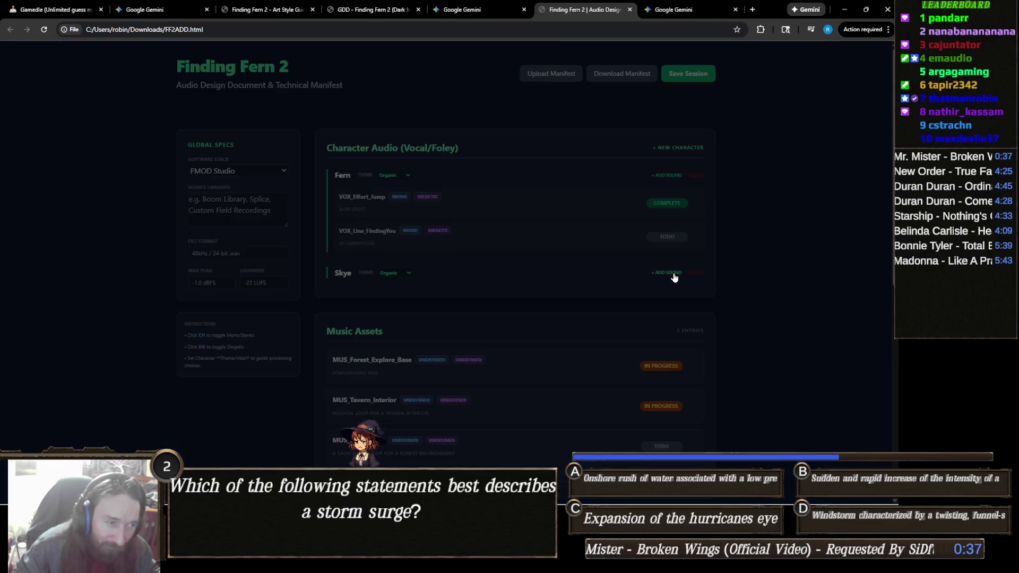
- Add Skye's SFX_Spell_Shock sound described as 'Sound Effect for casting the Shock Spell'
text(SS)
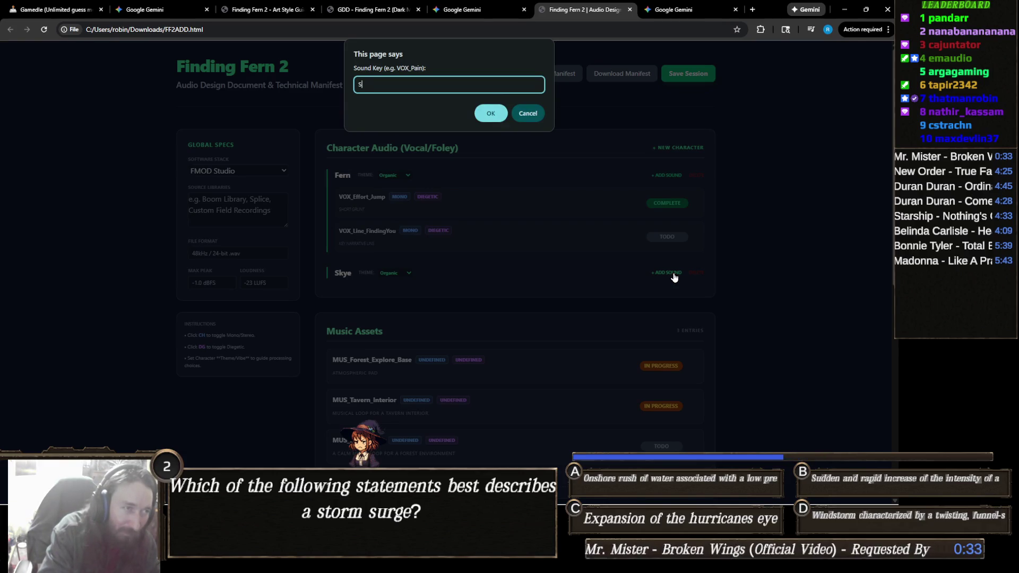
text(X_Shock_)
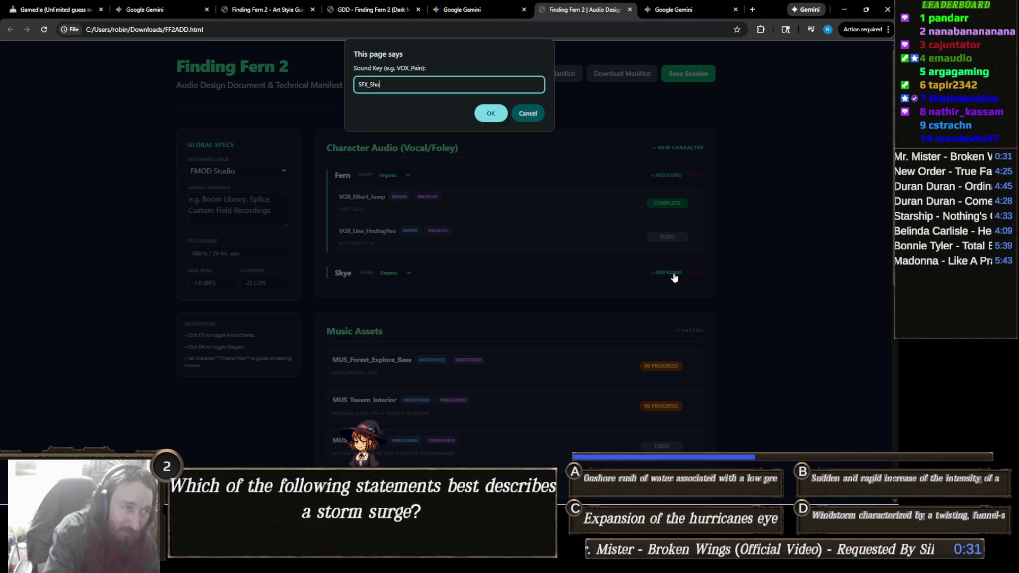
key(BackSpace)
key(BackSpace)
key(BackSpace)
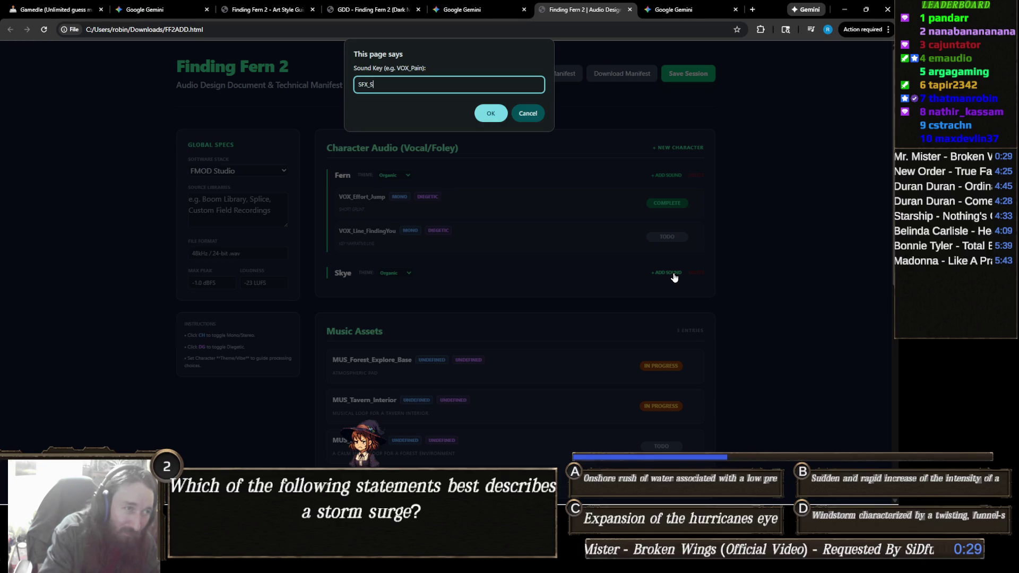
text(pell_Shock)
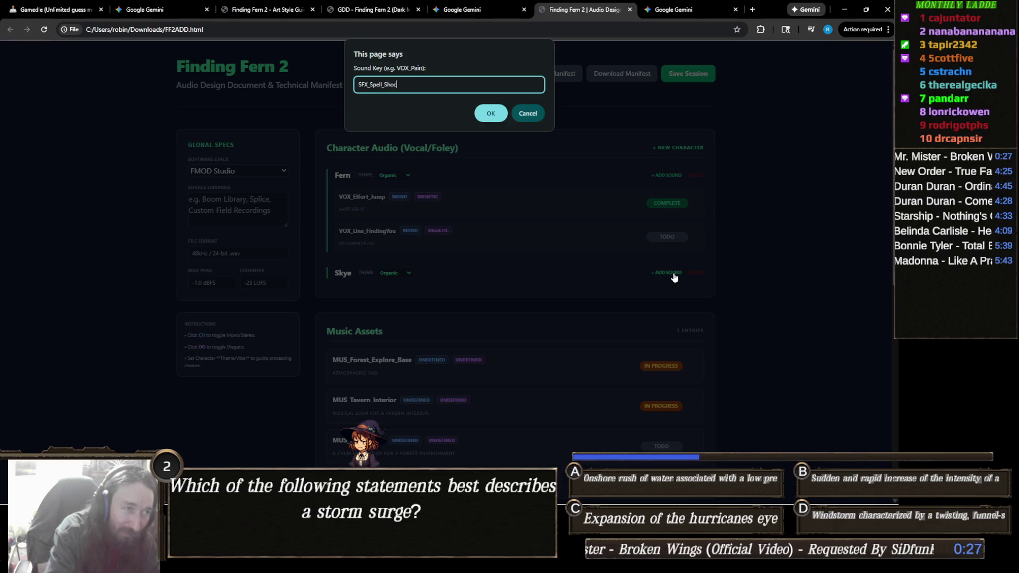
click(499, 116)
text(Sound Effect for casting the Shock Spell)
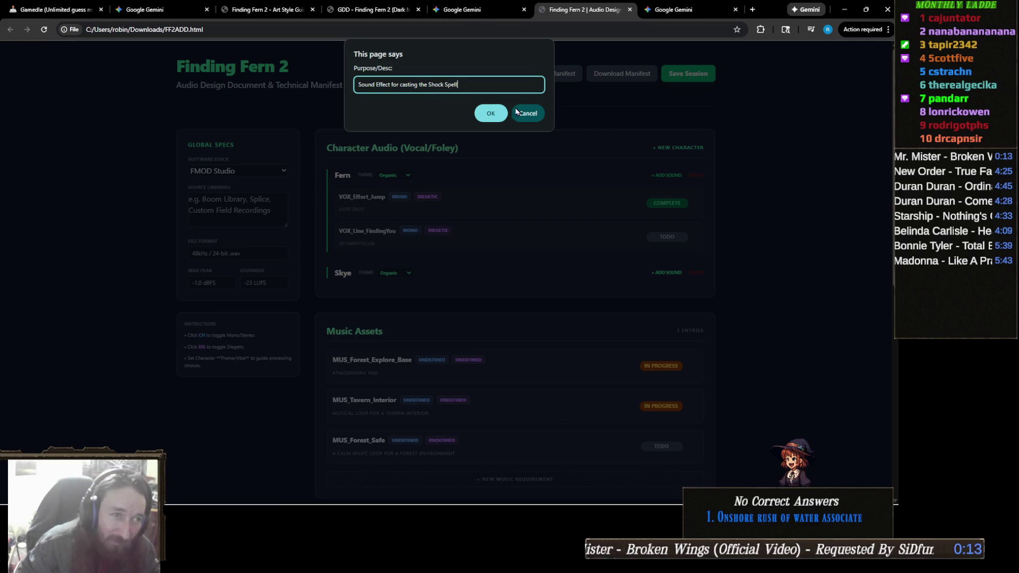
click(492, 113)
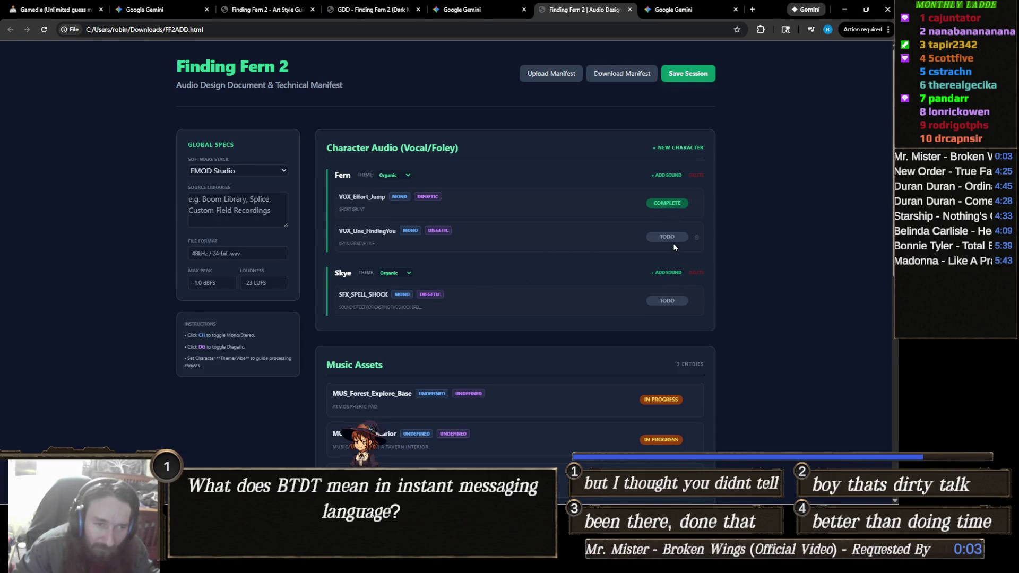
- Mark VOX_Effort_Jump as TODO and return to the audio design document
click(674, 205)
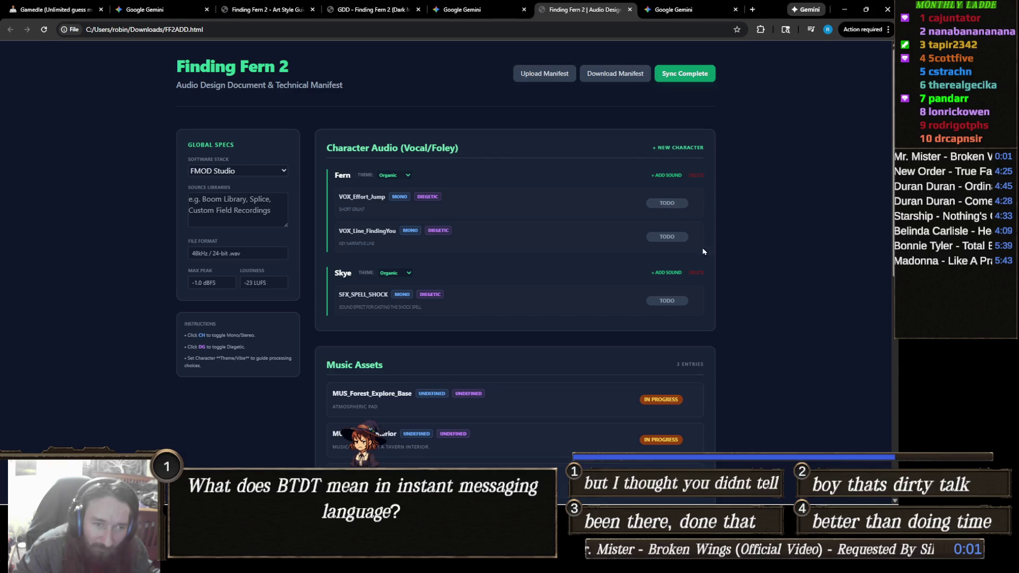
scroll(707, 250, down, 4)
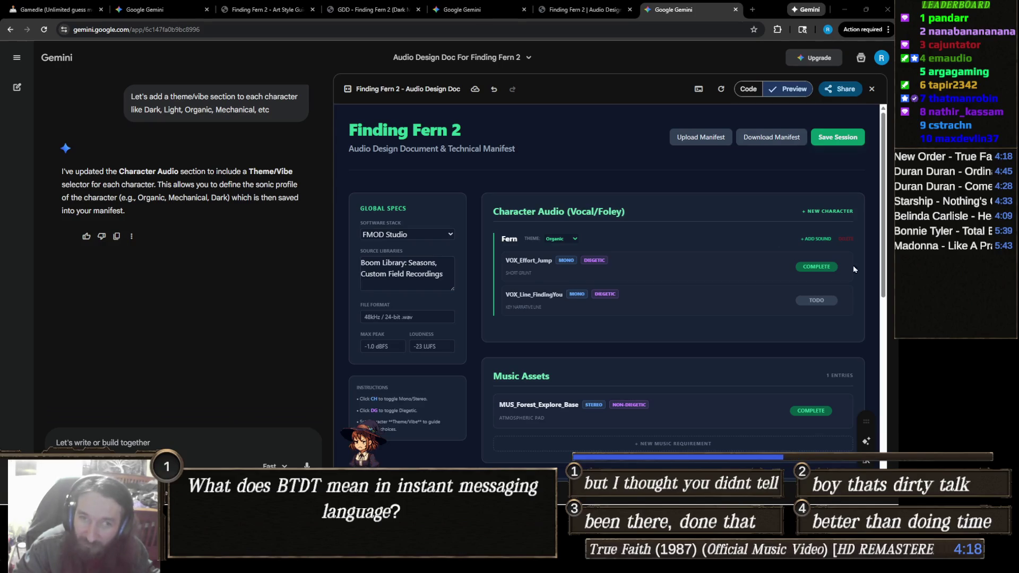
click(585, 11)
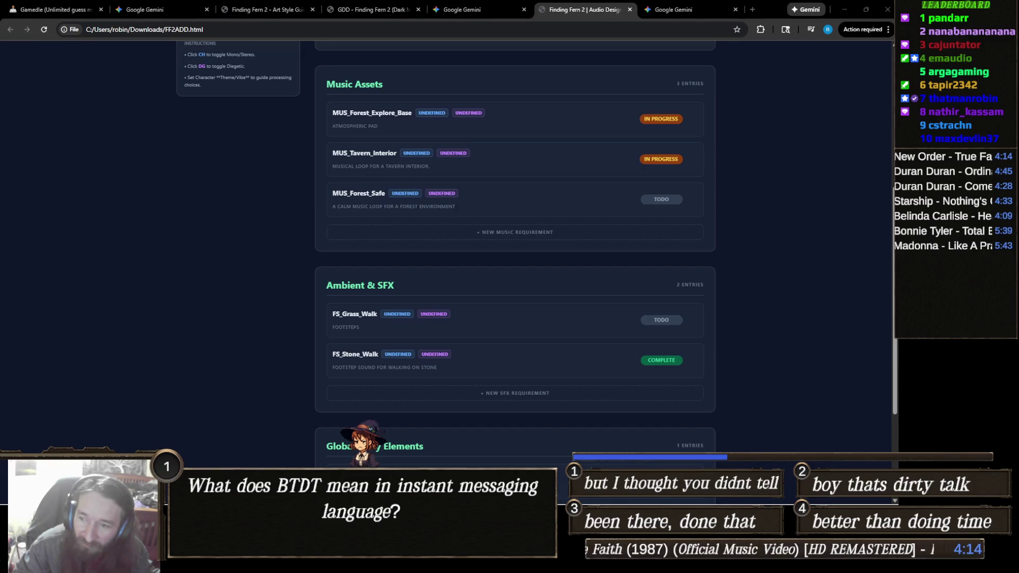
scroll(531, 282, up, 5)
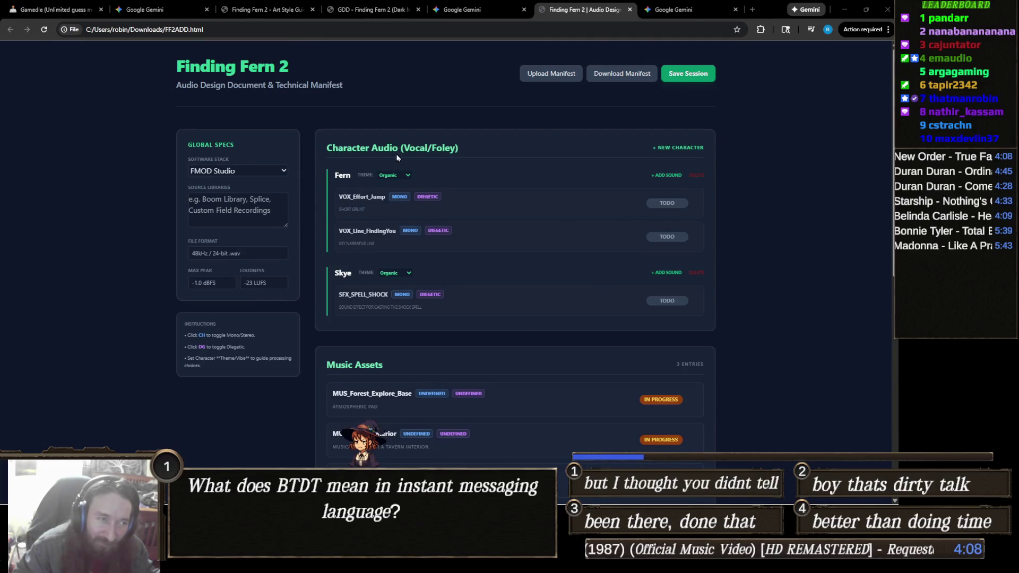
scroll(601, 245, down, 2)
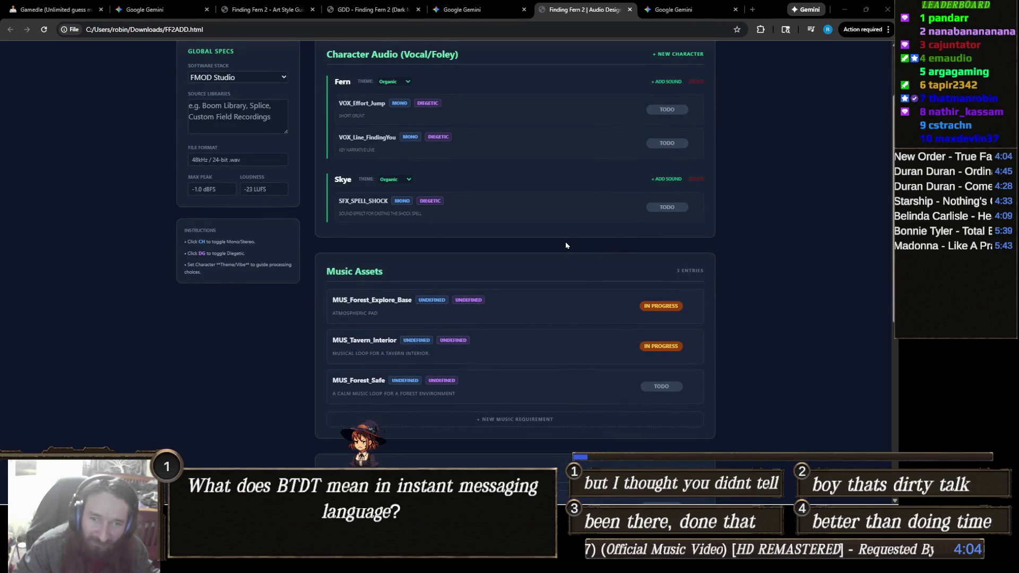
scroll(572, 245, up, 2)
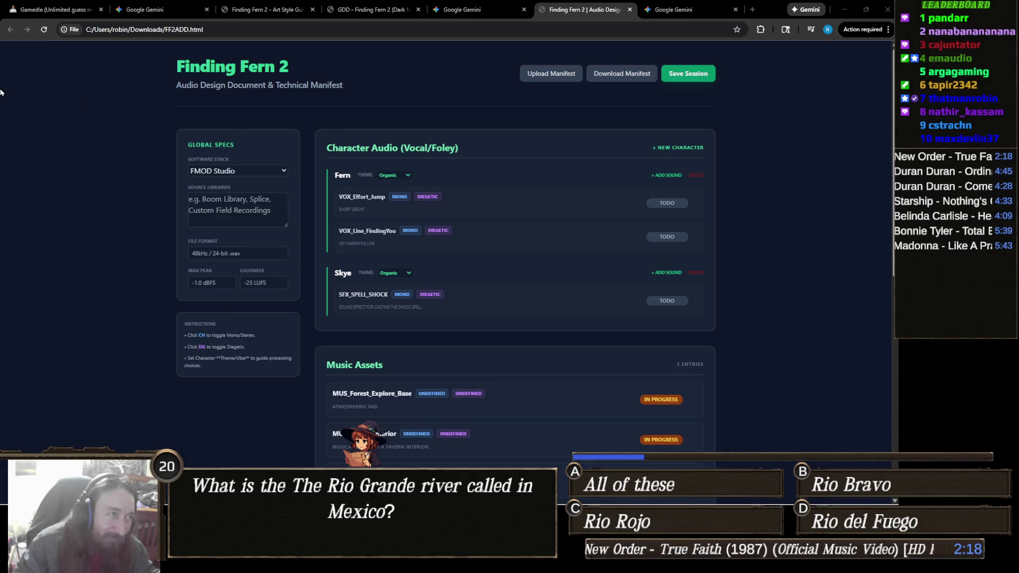
click(60, 7)
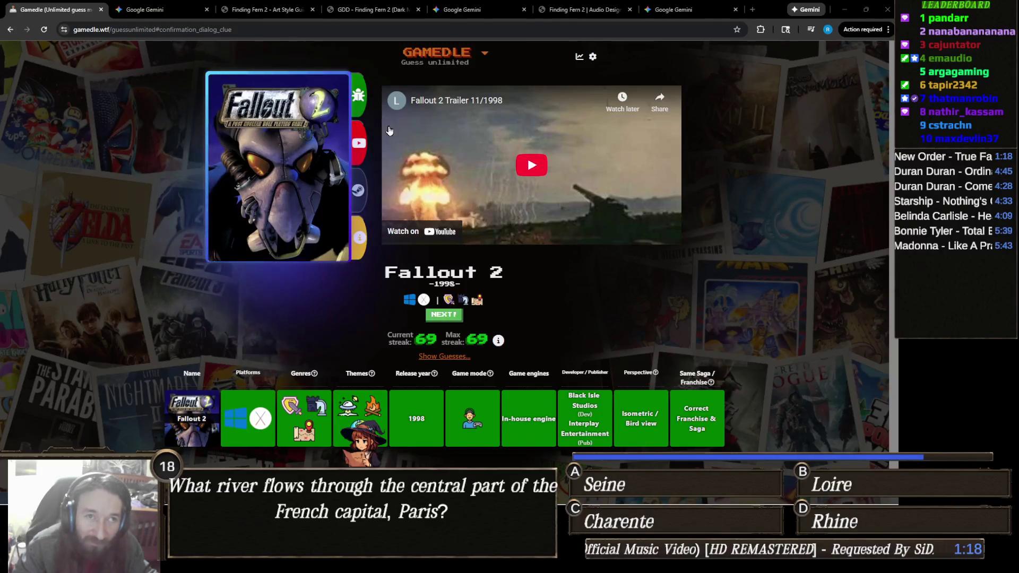
- Open a new browser tab next to the Gamedle result
click(753, 9)
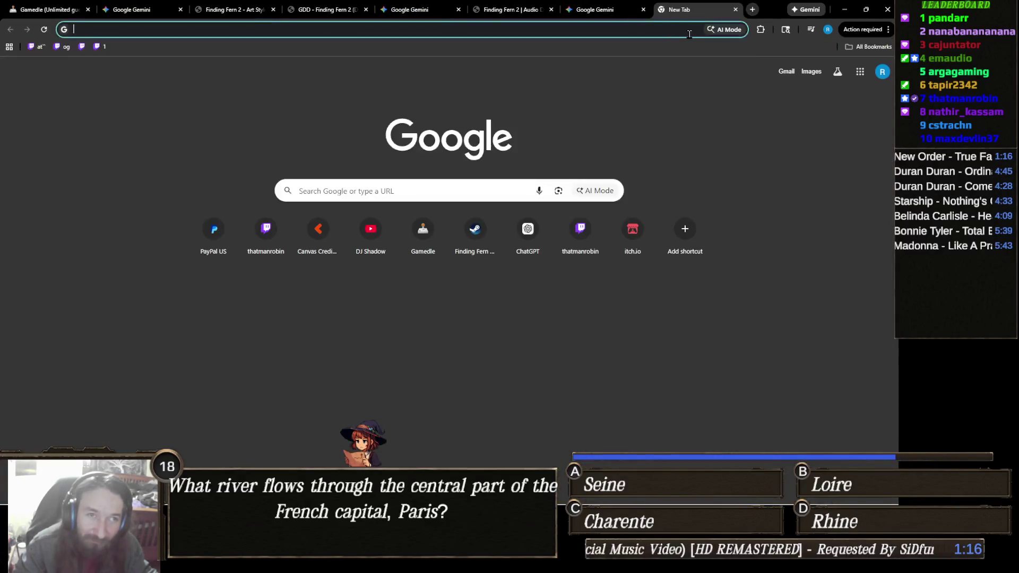
- Search 'how many singers did acdc have', read the expanded AI Overview, then close the tab
text(how many singers )
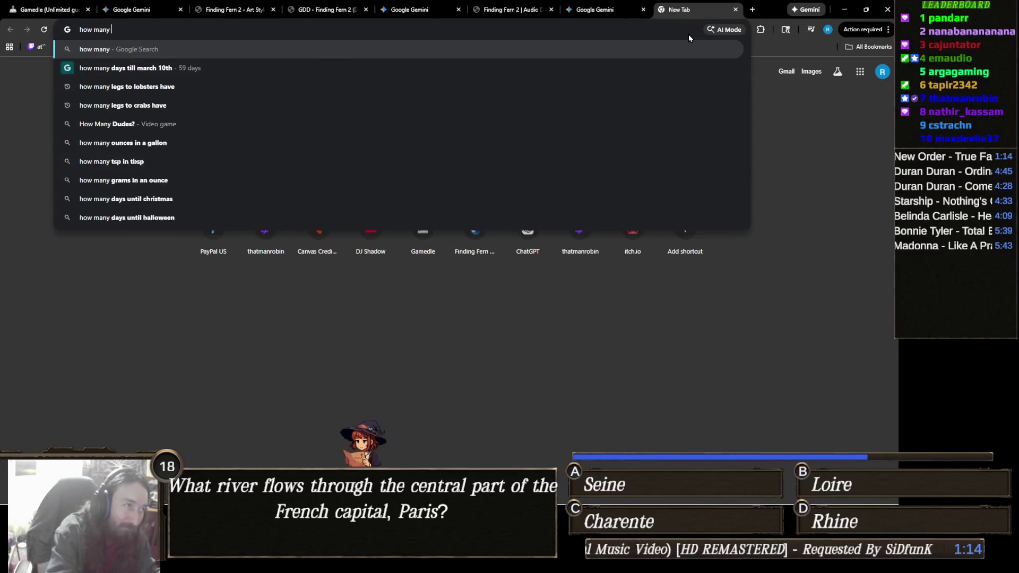
text(did ac)
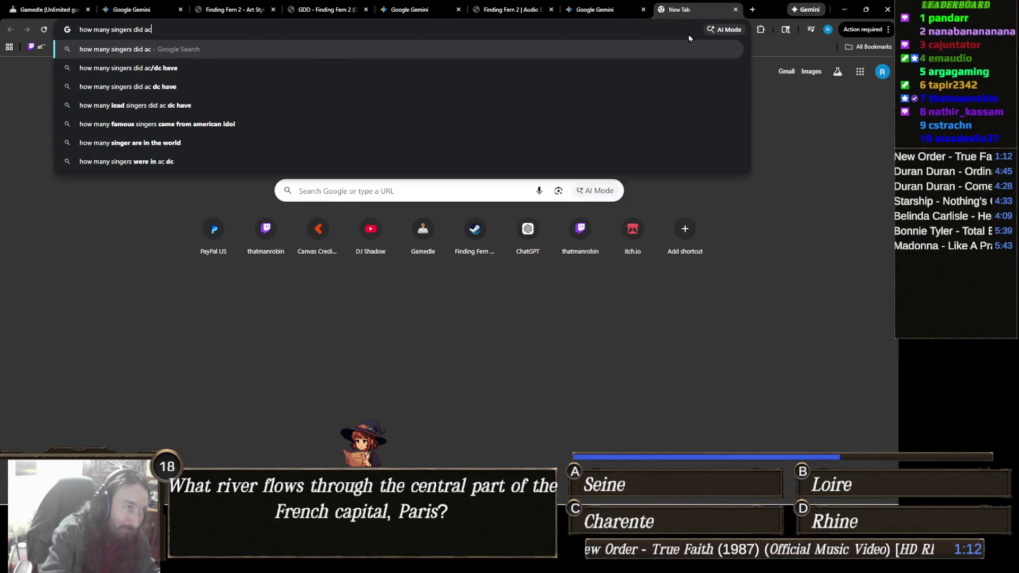
text(dc have)
key(Return)
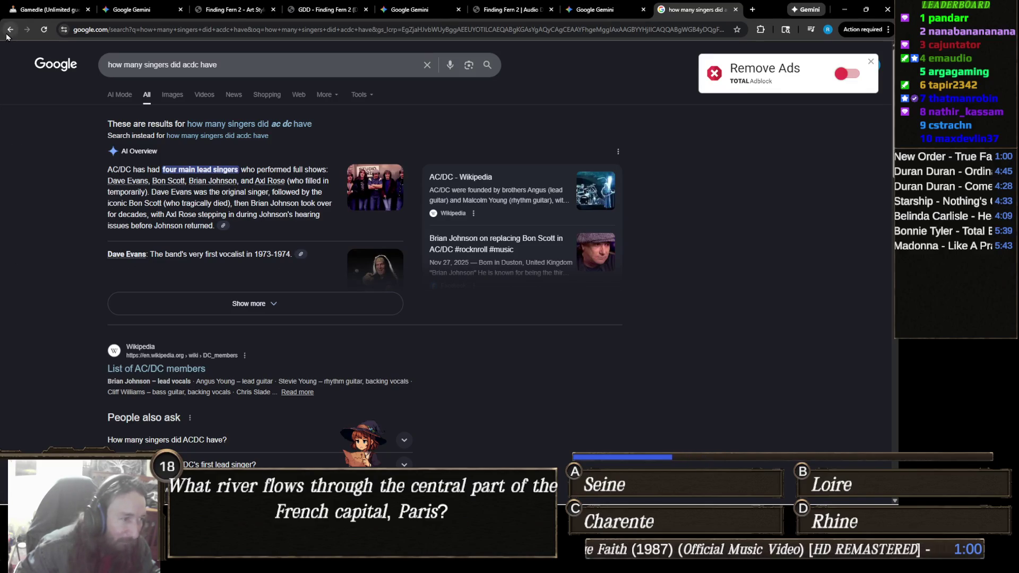
click(264, 298)
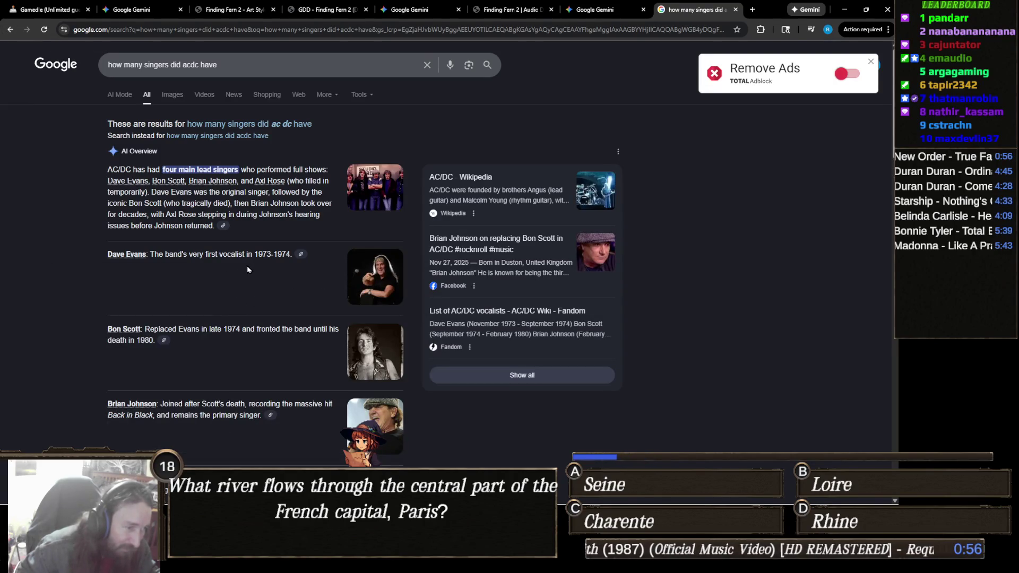
scroll(275, 264, down, 1)
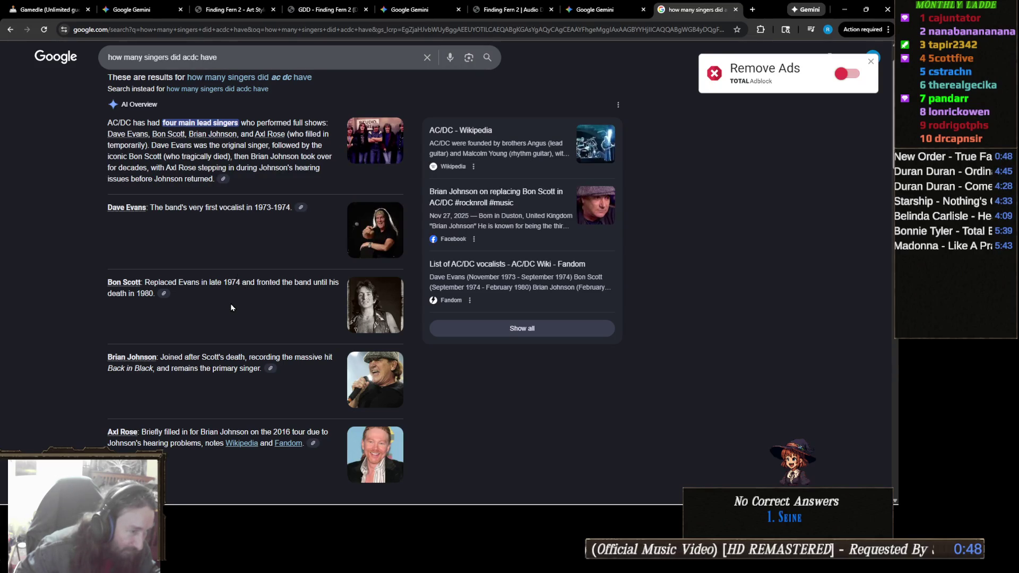
scroll(231, 308, down, 1)
scroll(231, 307, down, 1)
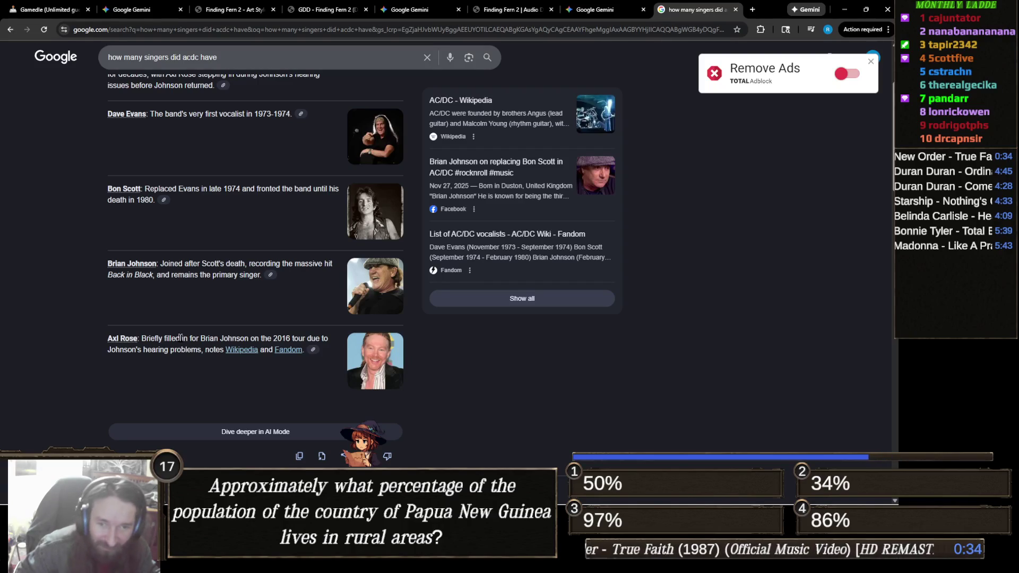
scroll(184, 348, up, 3)
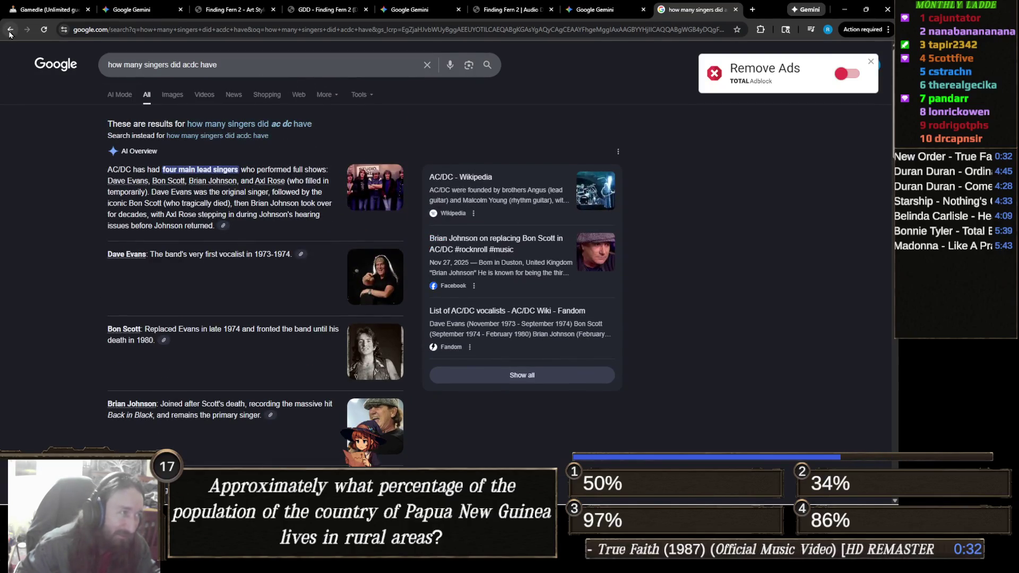
click(9, 30)
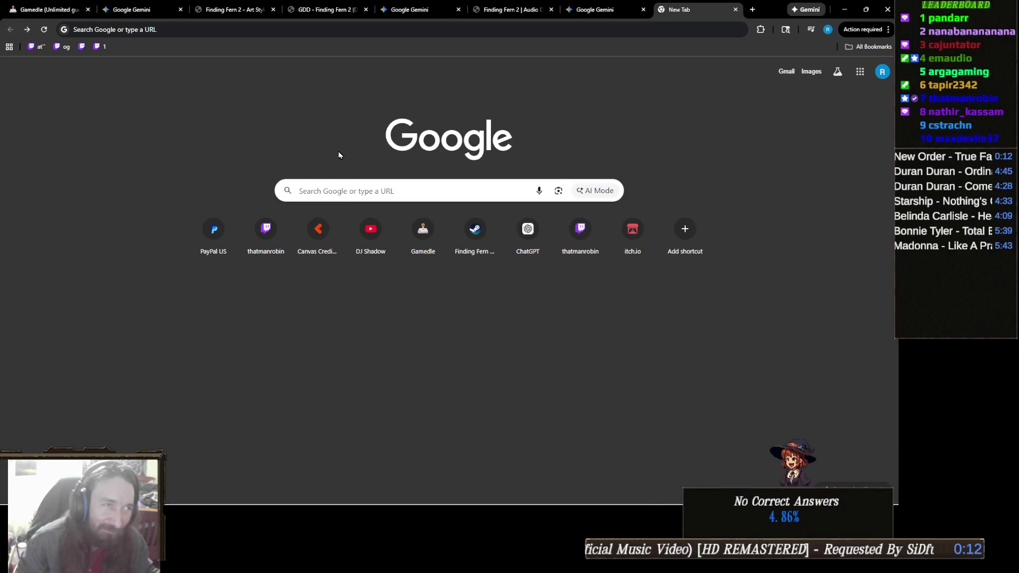
click(736, 10)
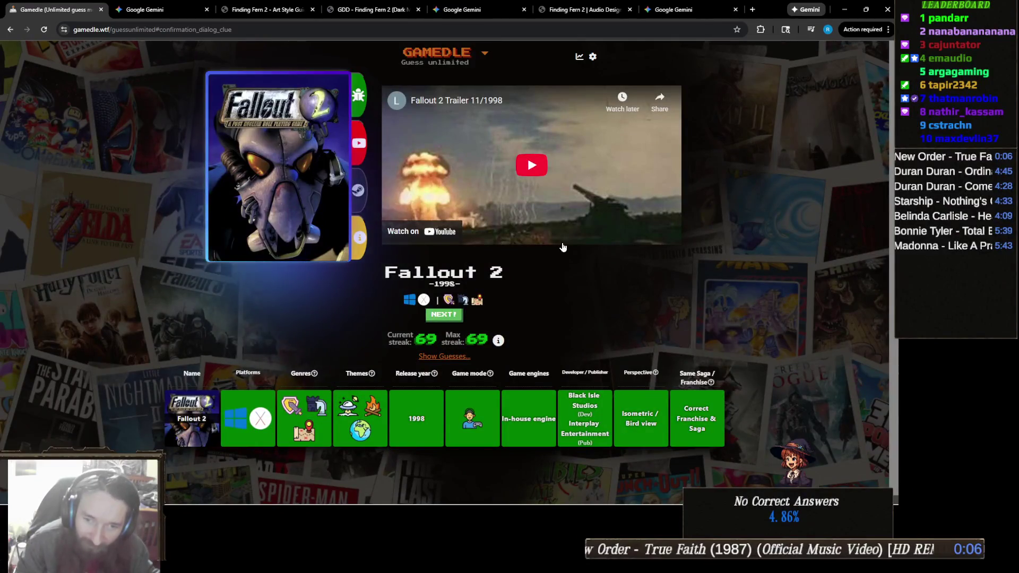
- Switch from Chrome to the Unity editor with Alt+Tab
mouse_move(520, 504)
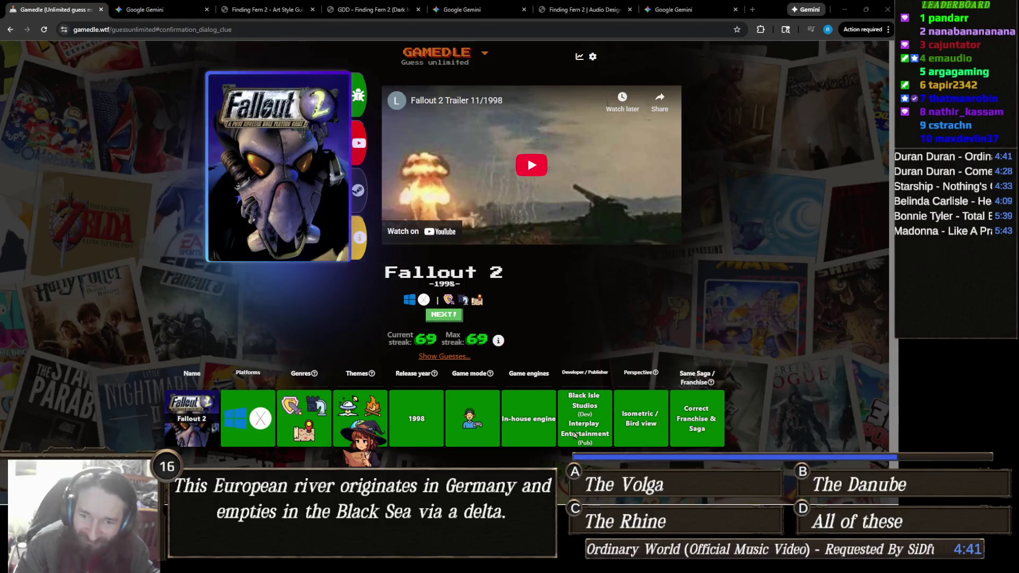
key(alt+Tab)
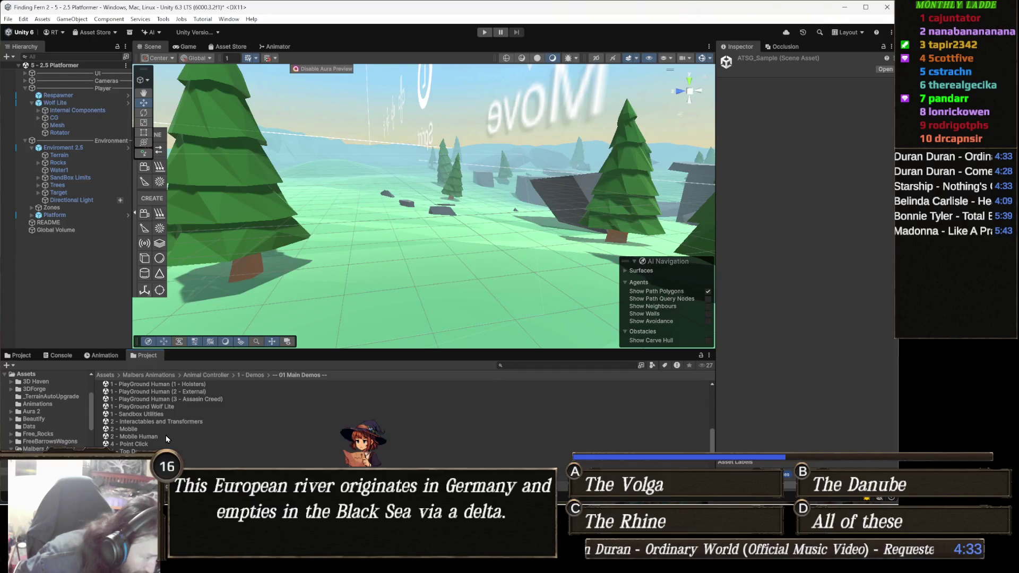
- Browse the demo folders and select the 1 - Sandbox Utilities scene in 01 Main Demos
scroll(163, 444, down, 3)
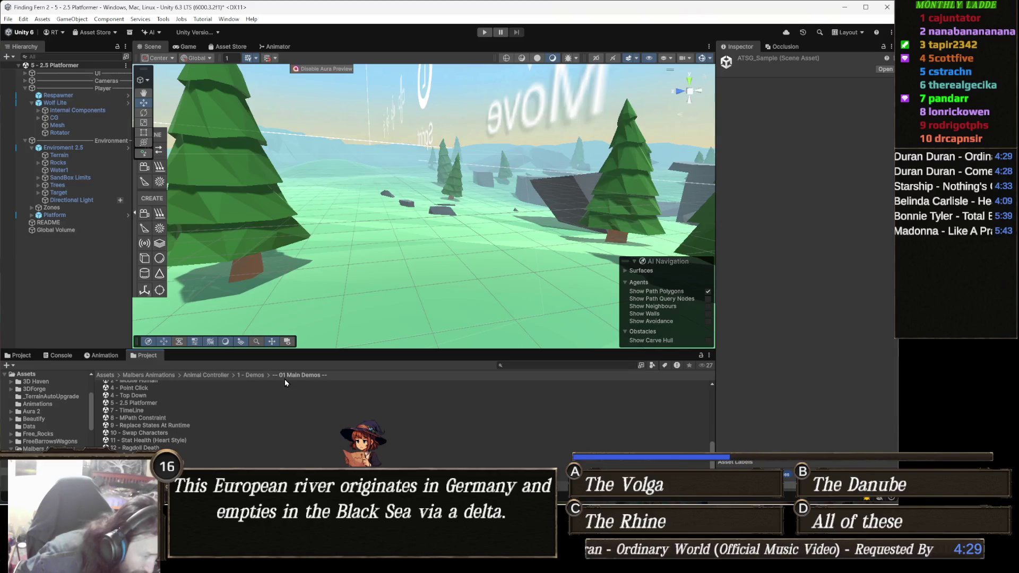
click(250, 376)
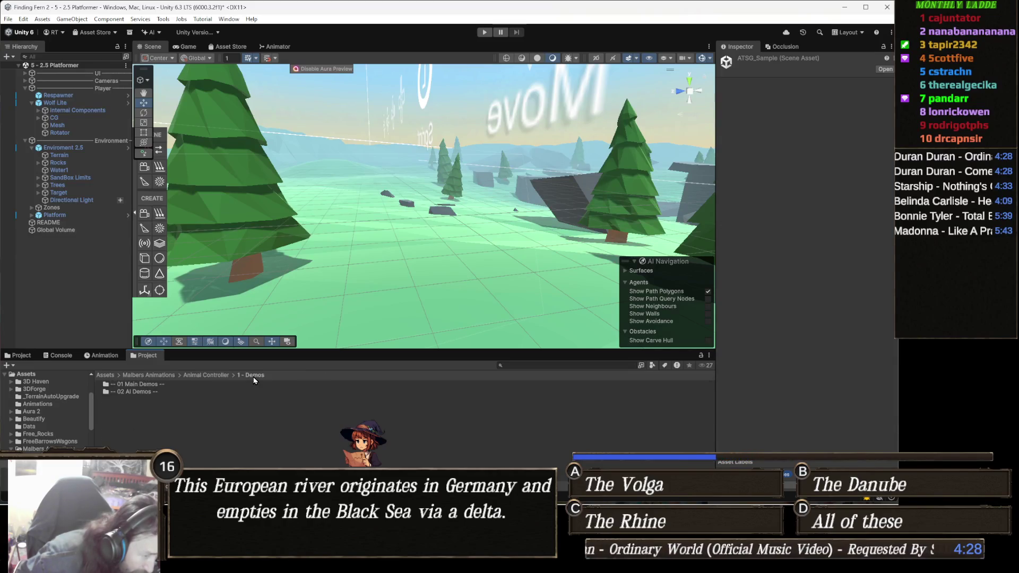
double_click(159, 392)
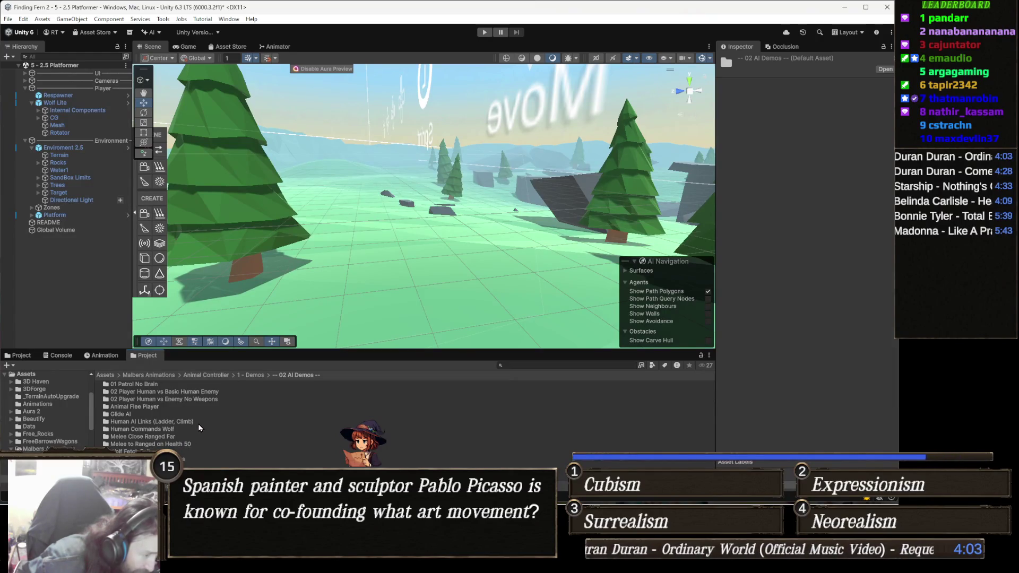
click(249, 375)
double_click(157, 386)
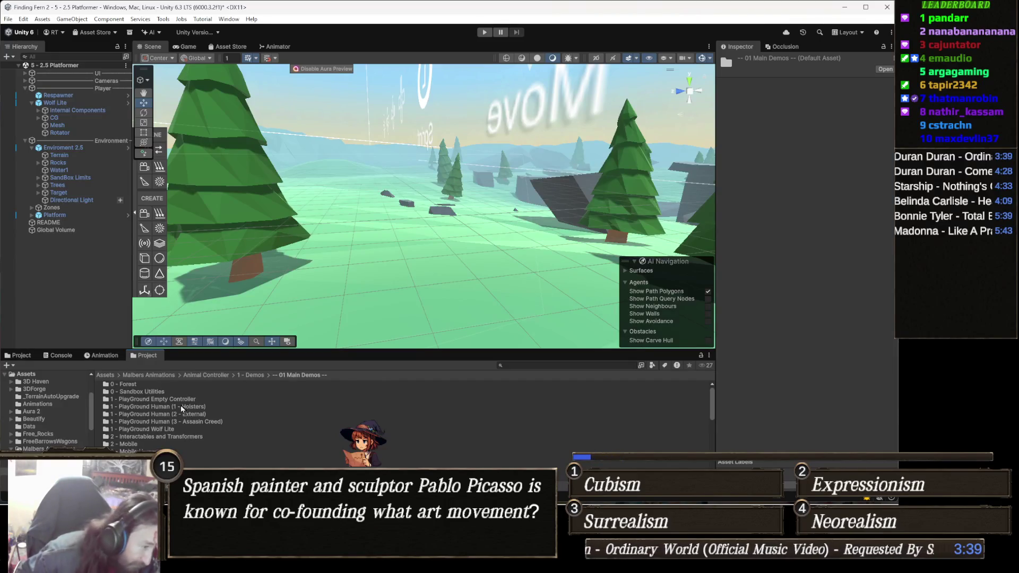
scroll(166, 406, down, 2)
scroll(167, 409, up, 3)
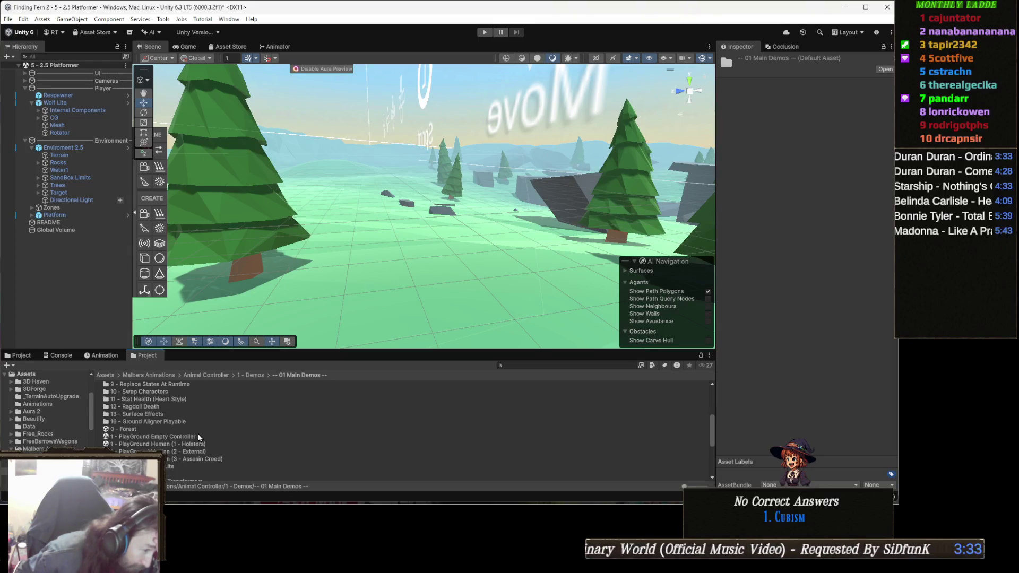
scroll(197, 438, down, 2)
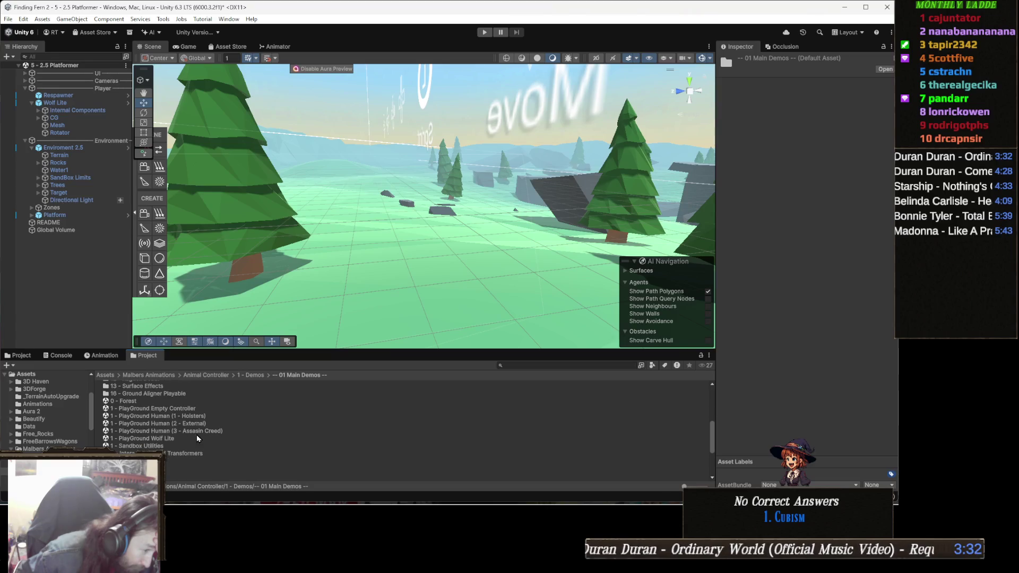
click(169, 445)
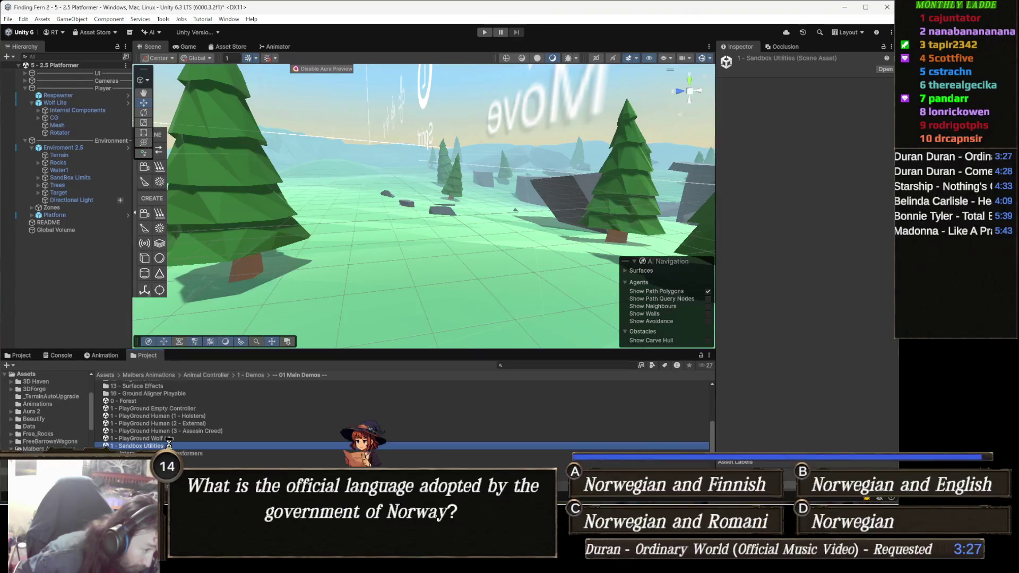
- Open the 14 - Carry Box (IK Manager) demo scene and start Play mode
double_click(169, 445)
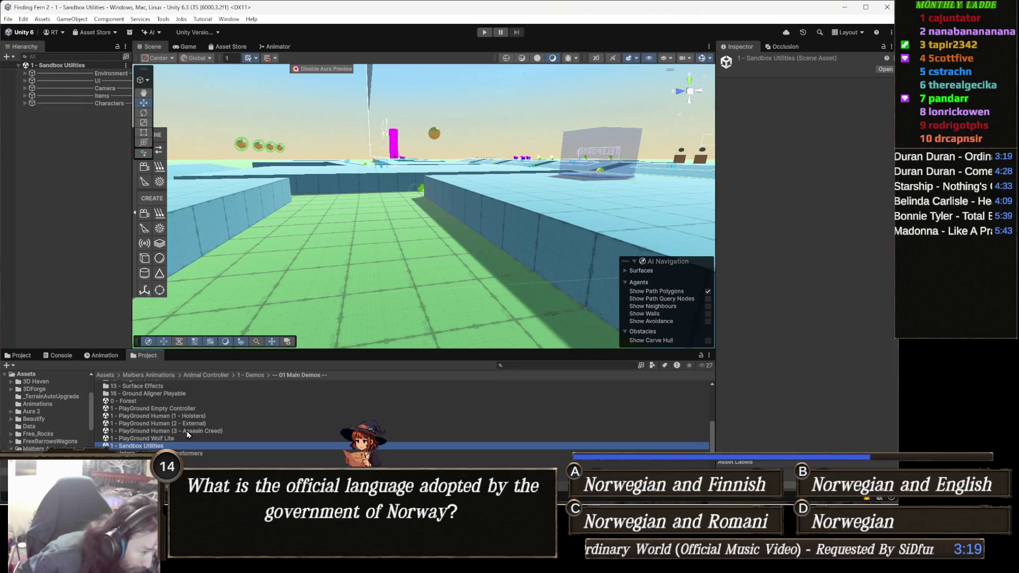
scroll(187, 435, down, 2)
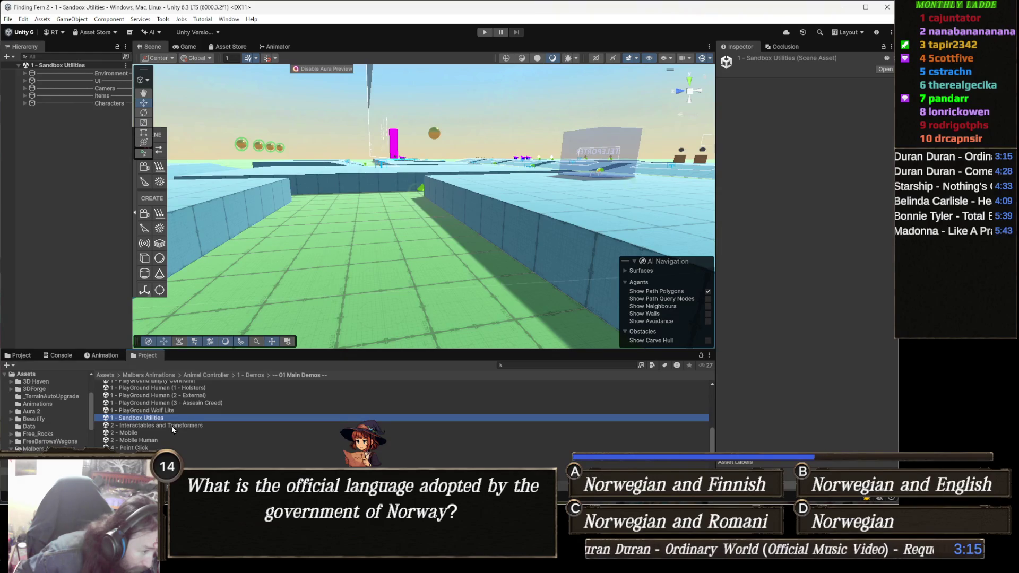
scroll(194, 431, down, 4)
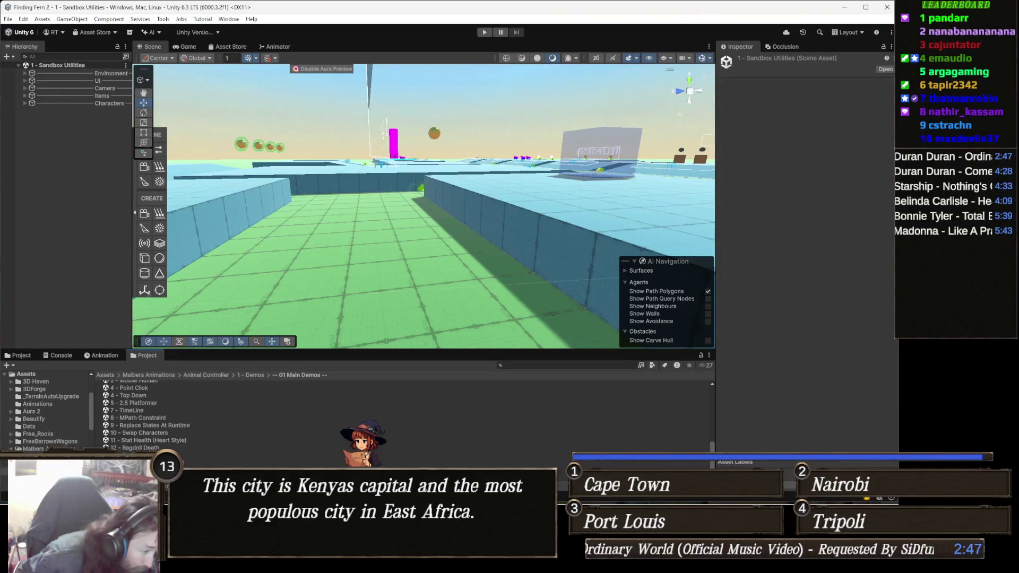
click(143, 462)
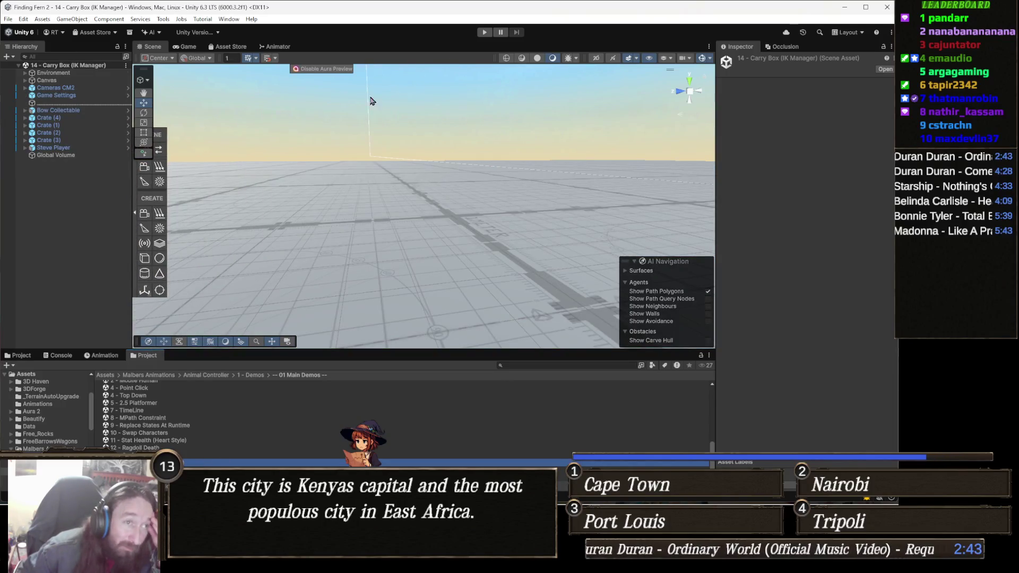
click(485, 32)
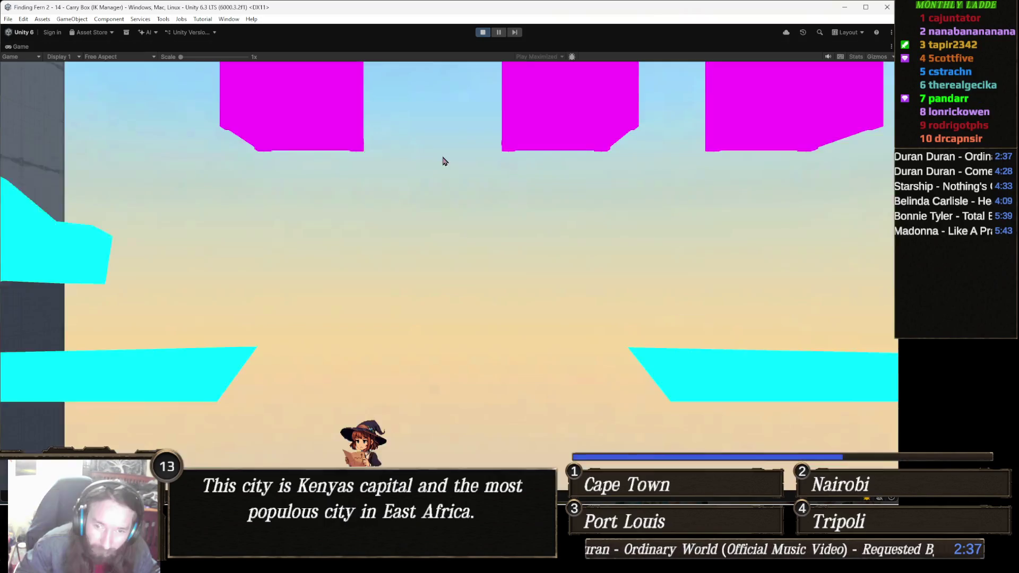
- Walk to the magenta cubes, pick one up with E, carry and drop it, then stop Play
key(d)
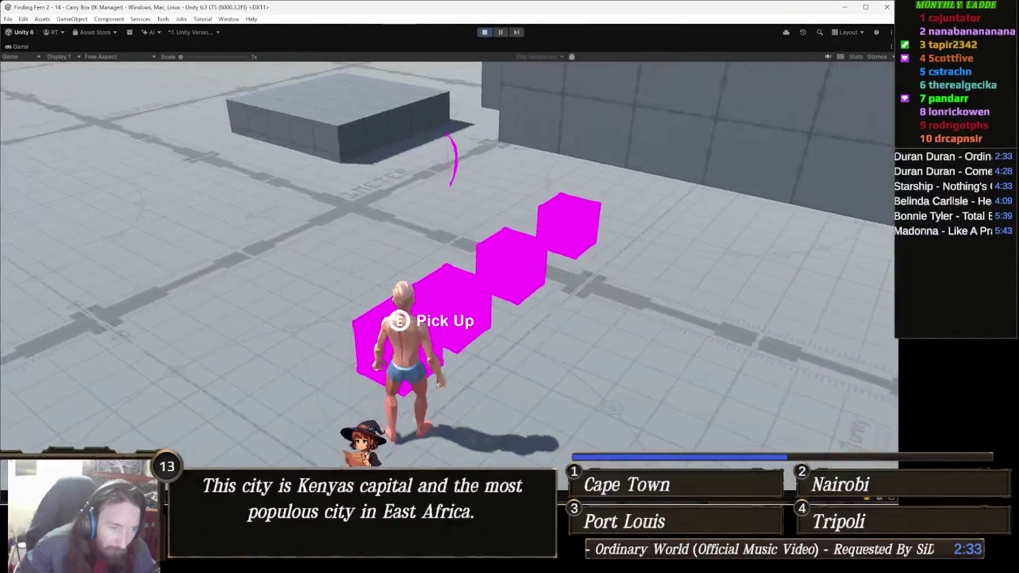
key(e)
key(w)
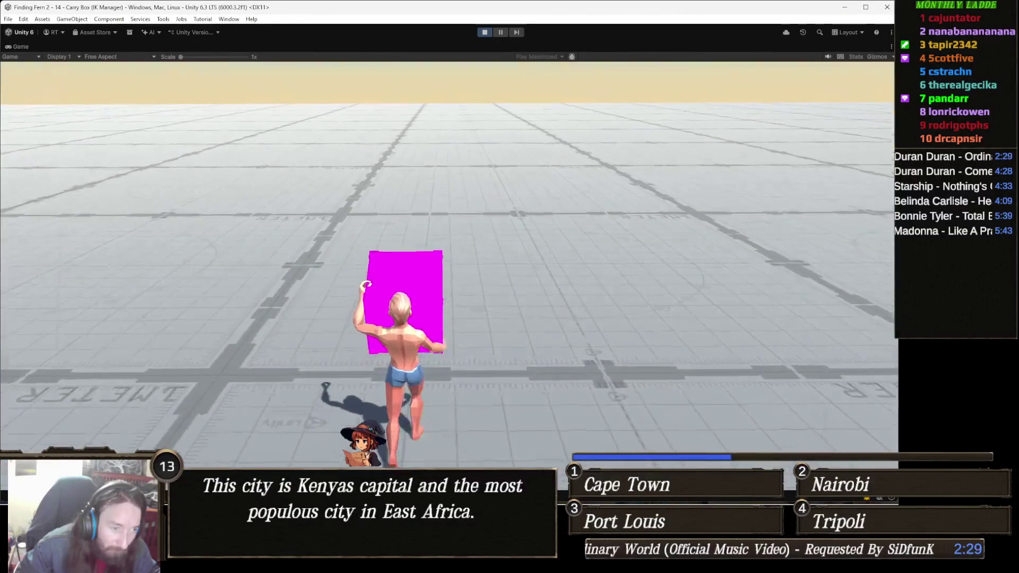
key(e)
key(e)
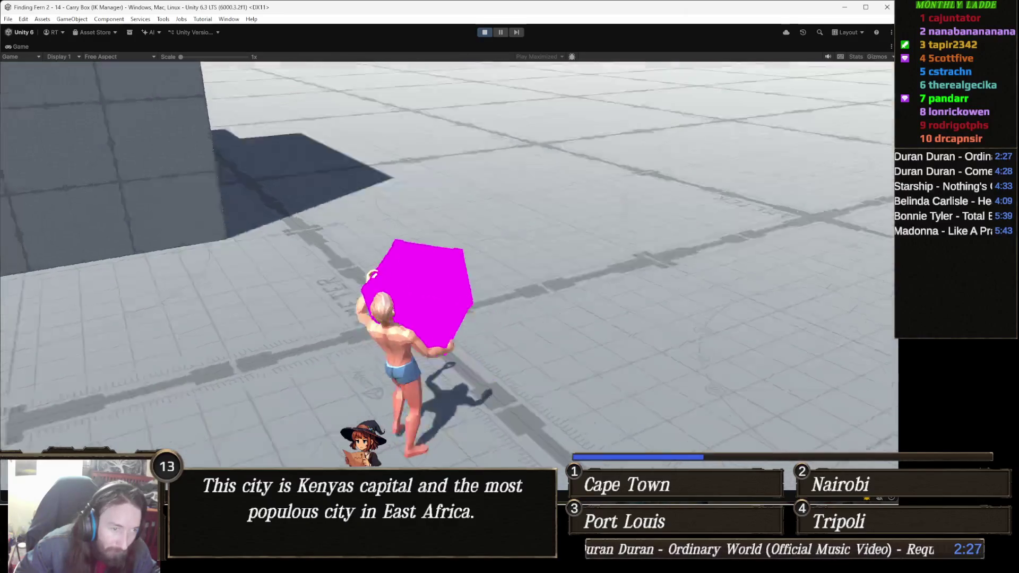
key(d)
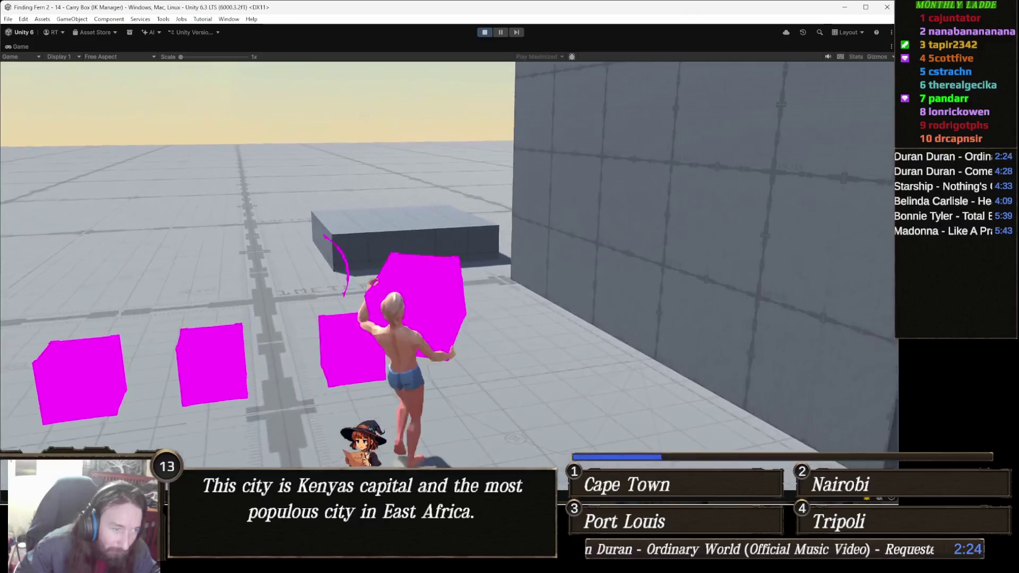
key(w)
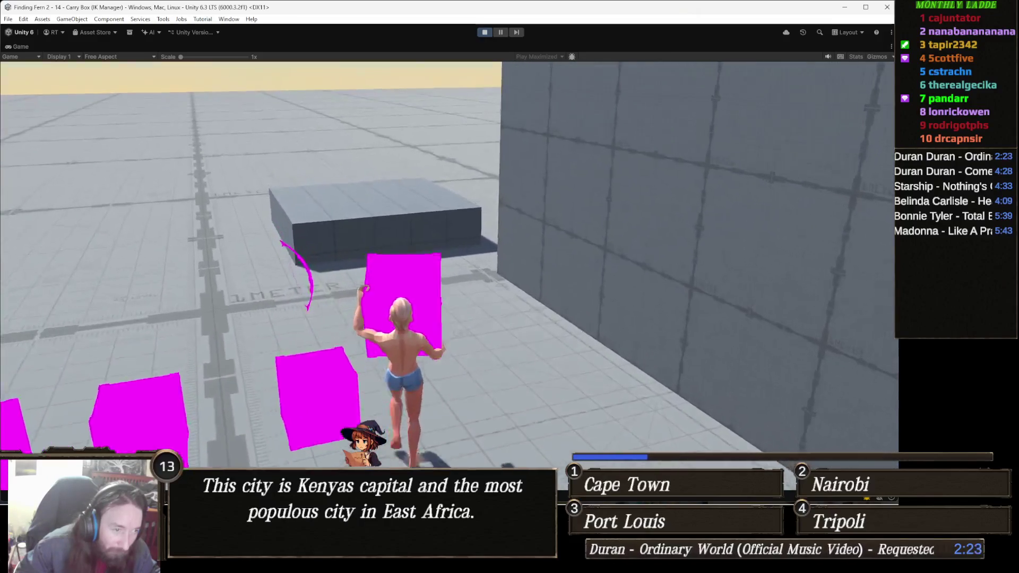
key(w)
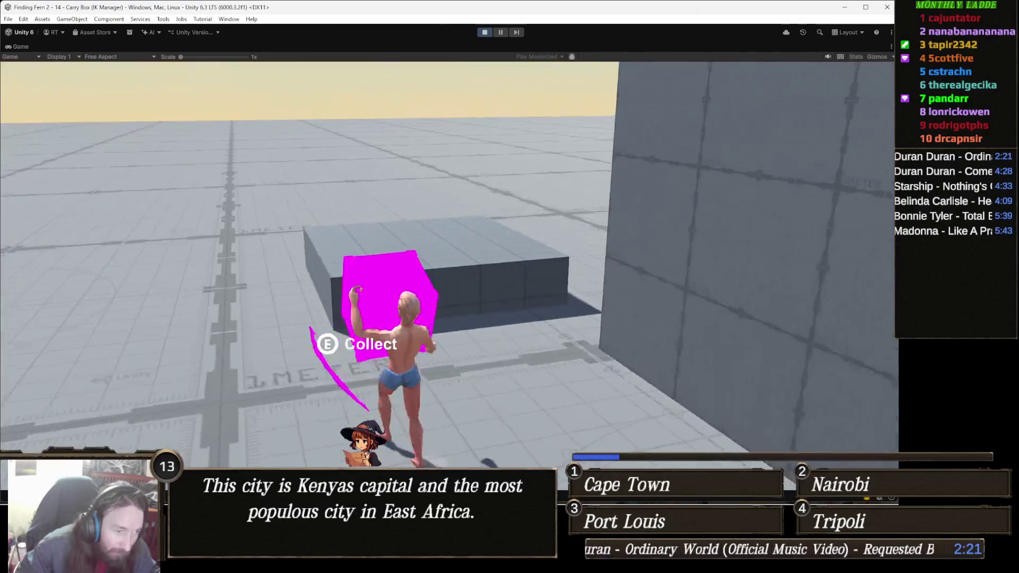
key(w)
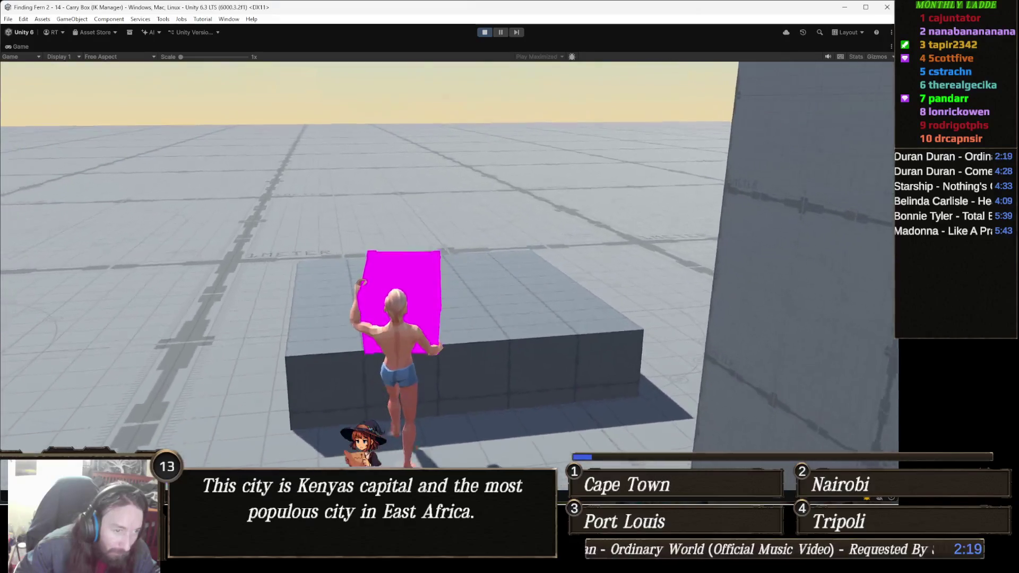
key(w)
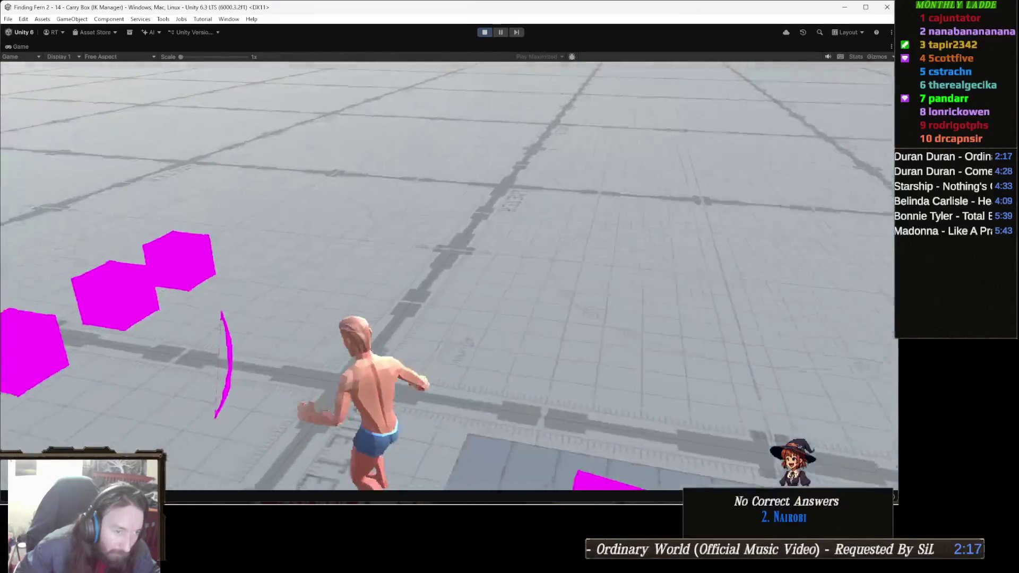
key(w)
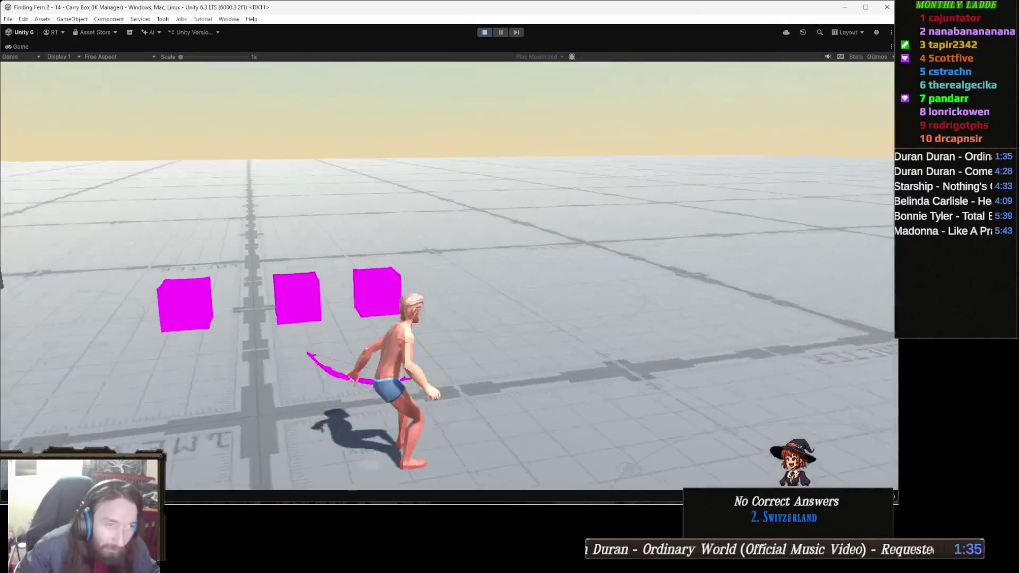
click(484, 32)
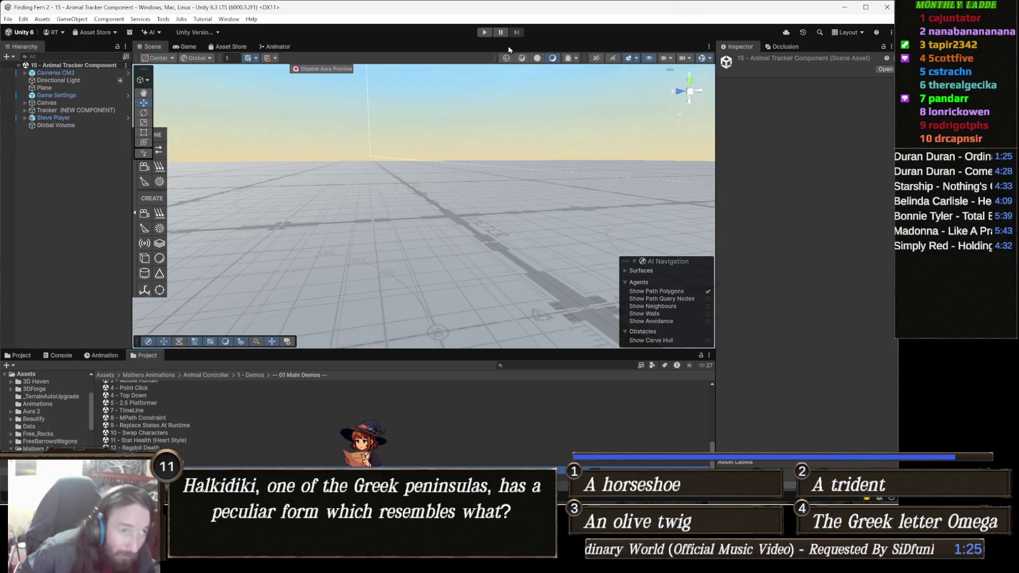
- Play the Animal Tracker scene, crouch with C and chain punch and kick attacks
click(483, 33)
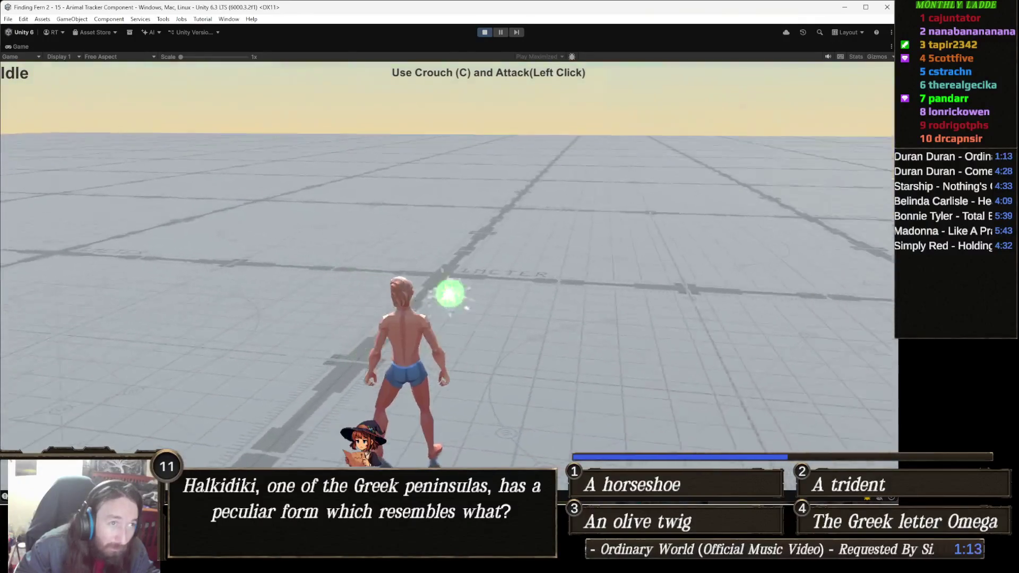
key(c)
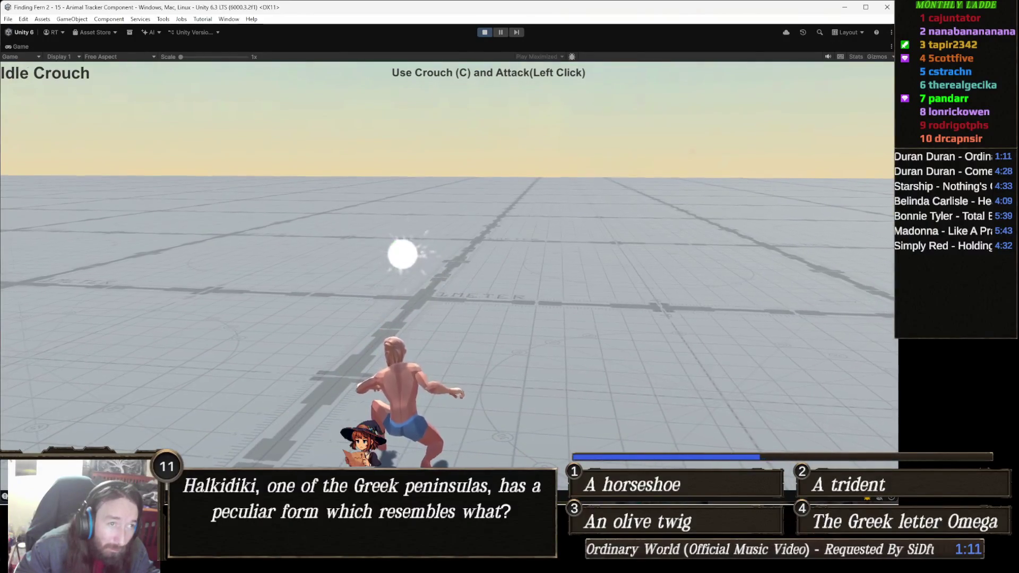
click(448, 266)
click(449, 265)
click(449, 265)
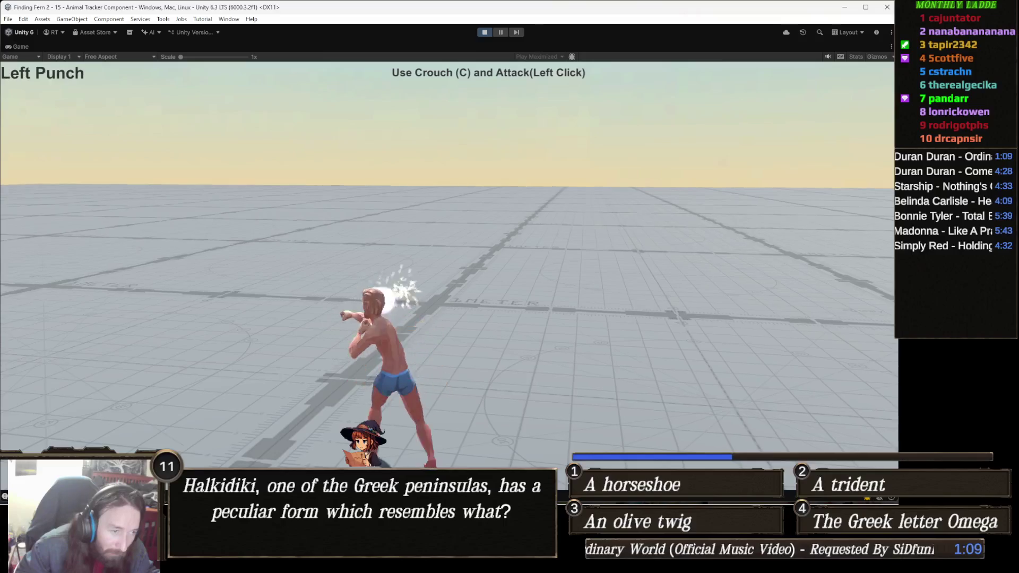
click(449, 265)
click(449, 266)
click(450, 265)
click(449, 265)
click(449, 266)
click(449, 266)
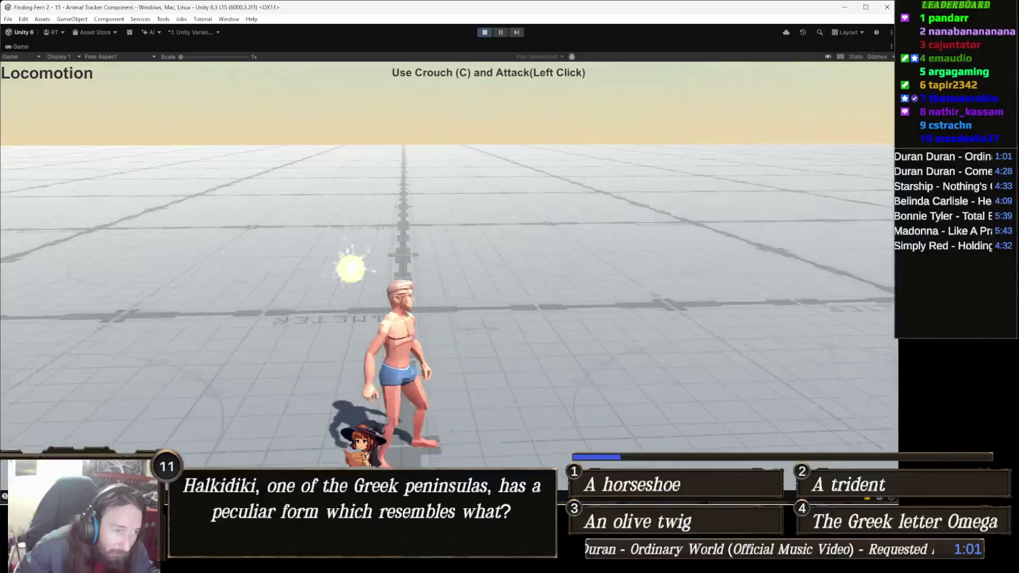
click(449, 265)
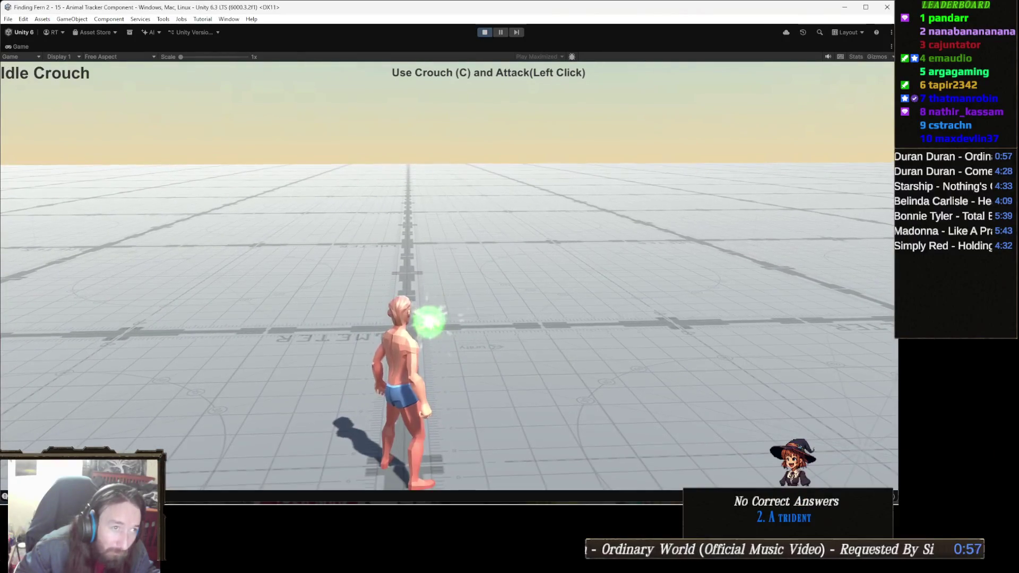
click(449, 266)
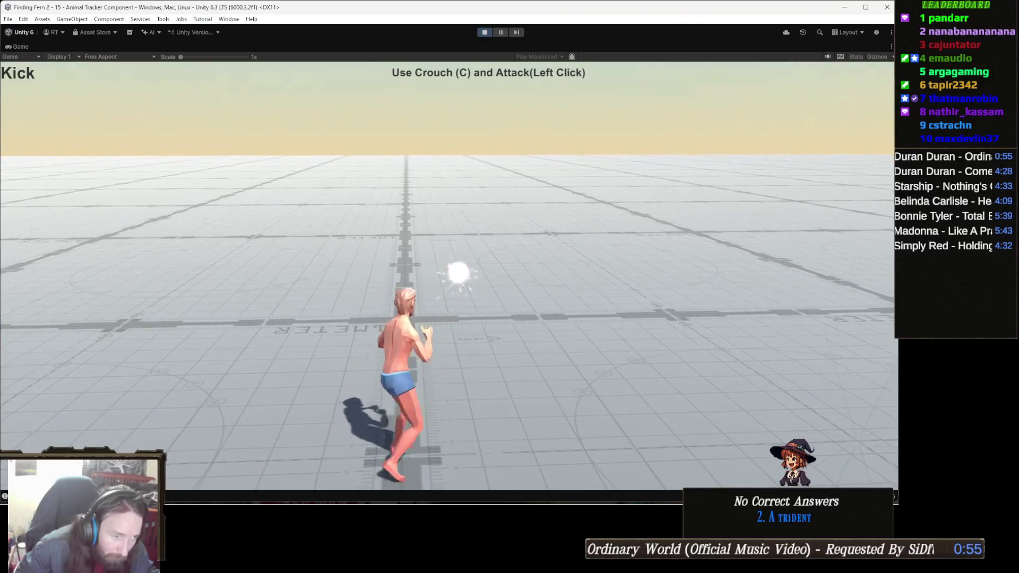
- Move and punch while crouched, stand back up, then stop Play mode
key(c)
key(d)
click(449, 266)
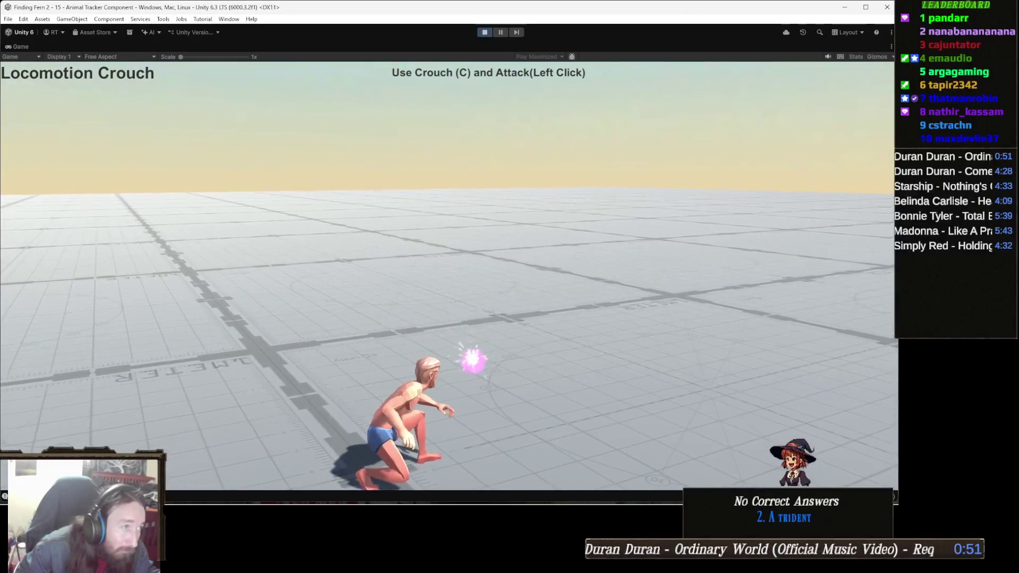
key(a)
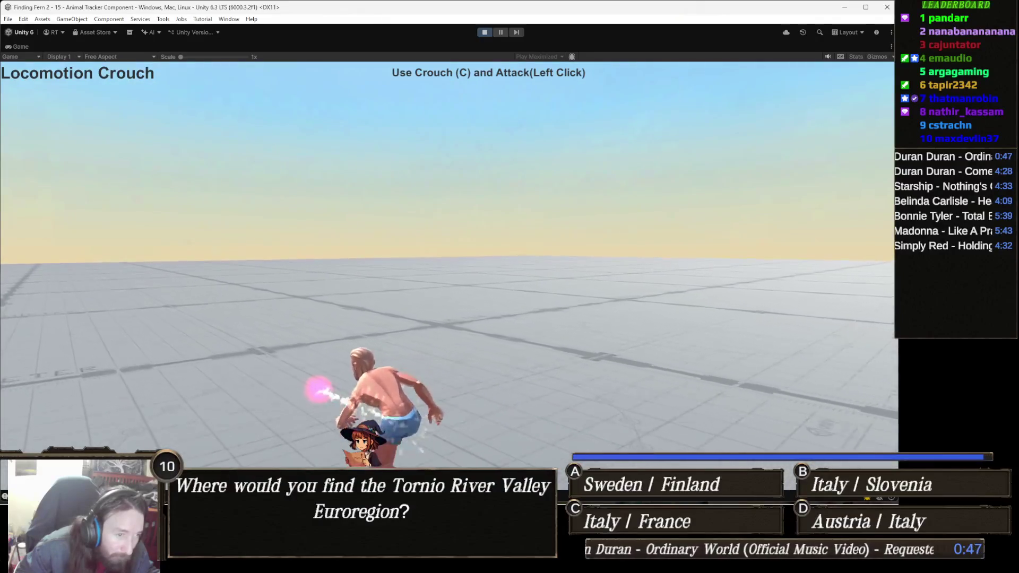
key(c)
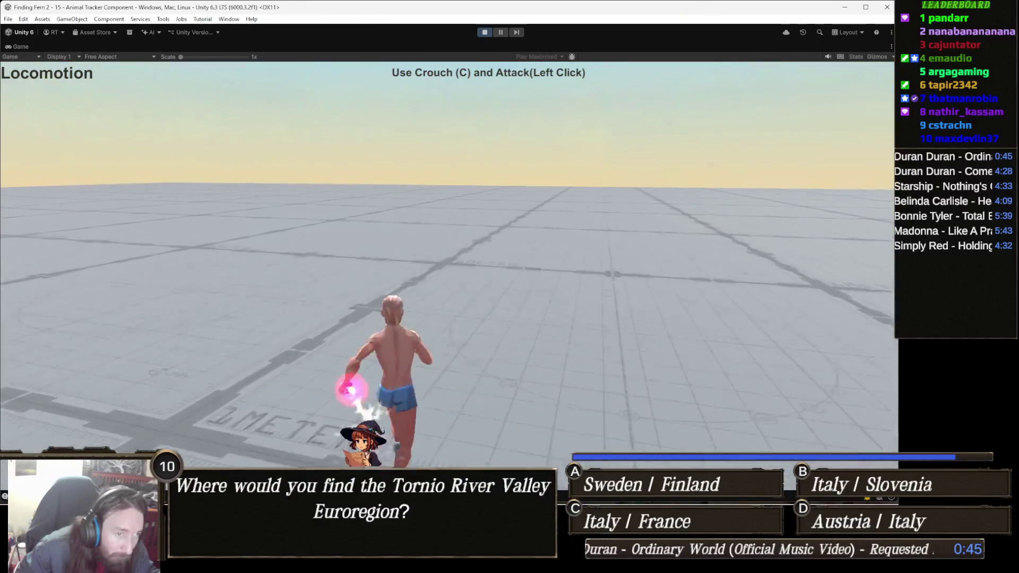
key(Escape)
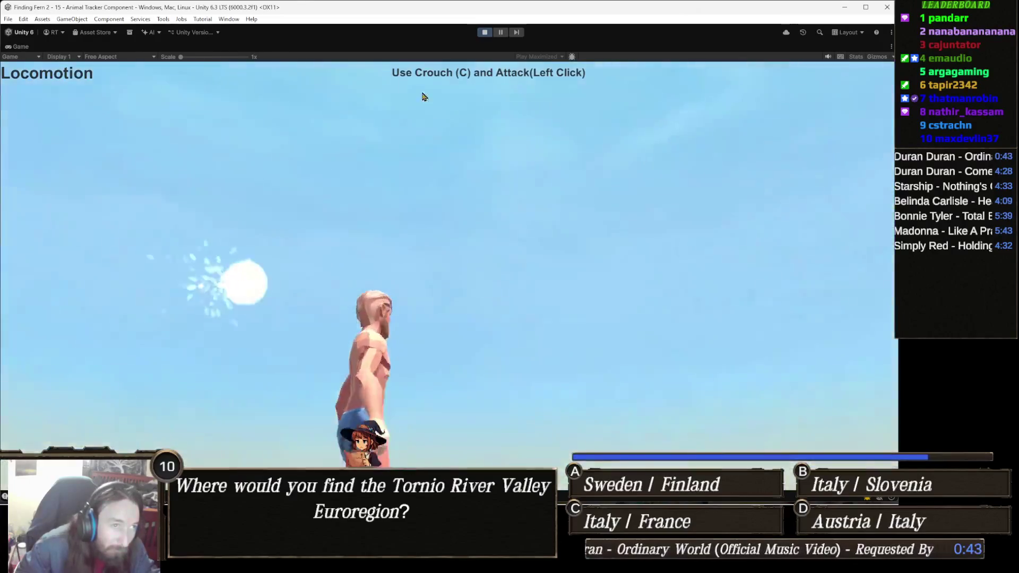
click(484, 32)
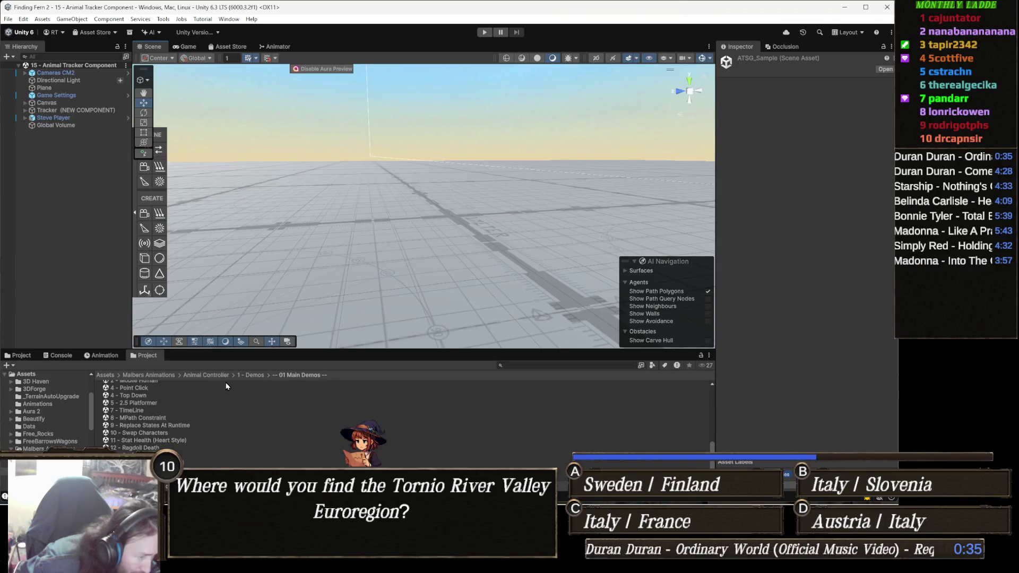
- Browse to Horse AnimSet Pro > 1 - Demos and open 2 - HAP Riding Combat 3 (Assasin Creed Style)
click(166, 375)
click(149, 400)
double_click(149, 400)
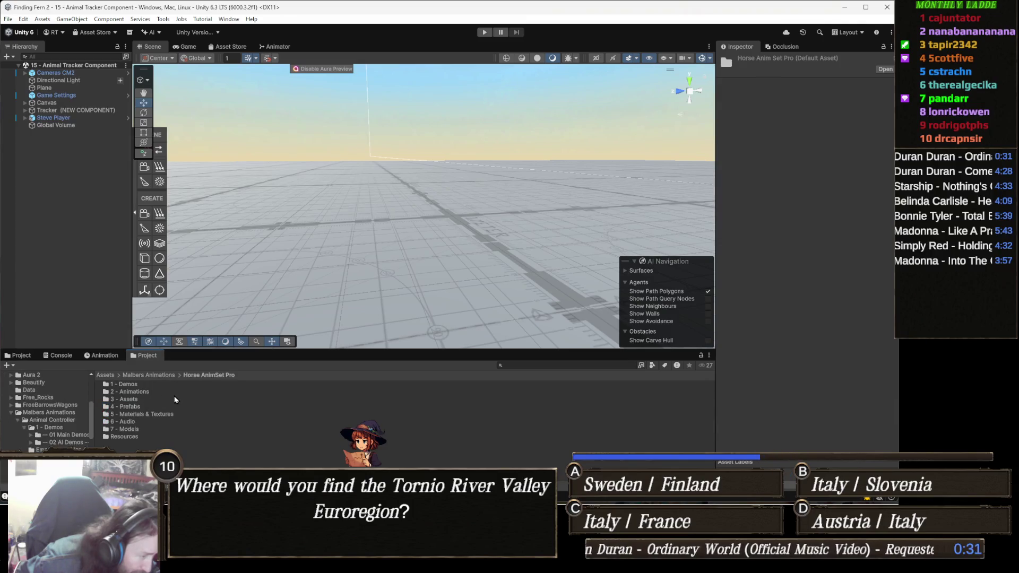
double_click(172, 388)
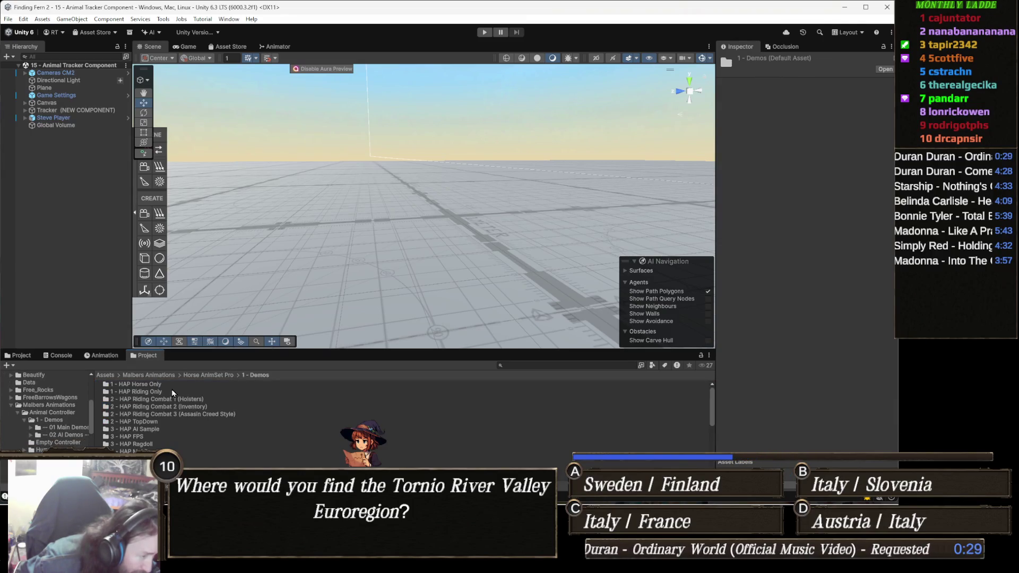
scroll(168, 409, down, 5)
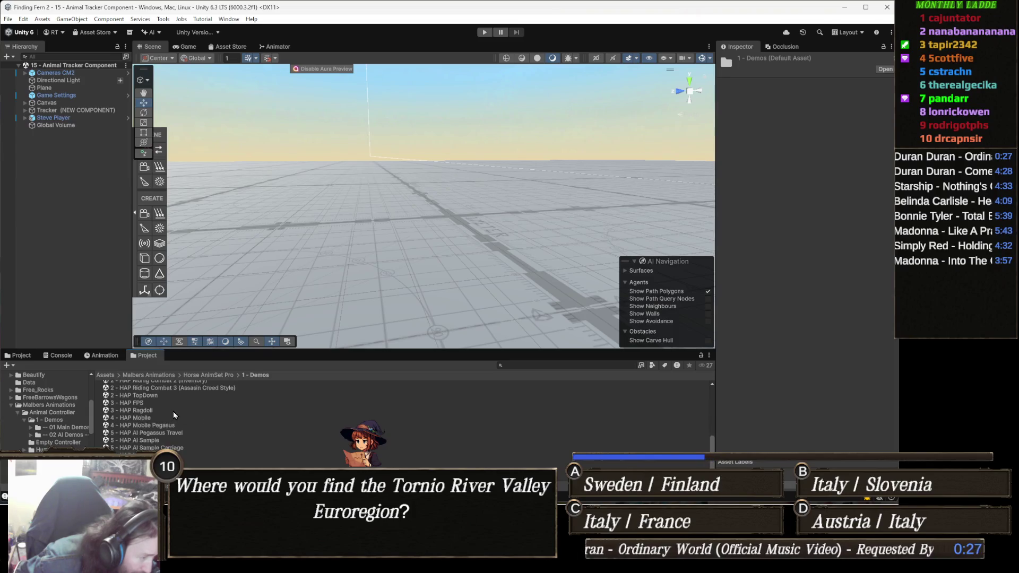
scroll(174, 415, up, 3)
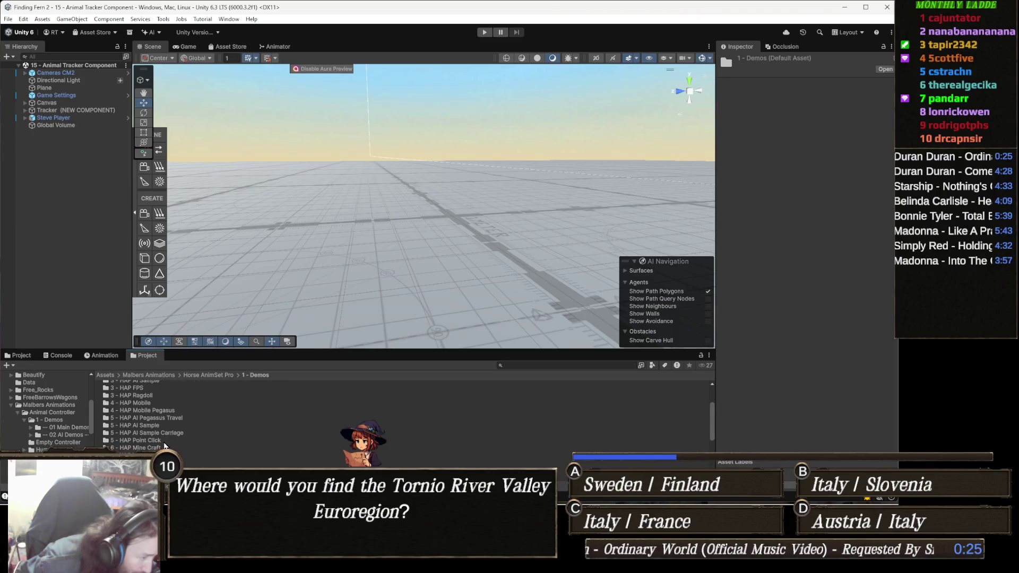
scroll(164, 446, down, 2)
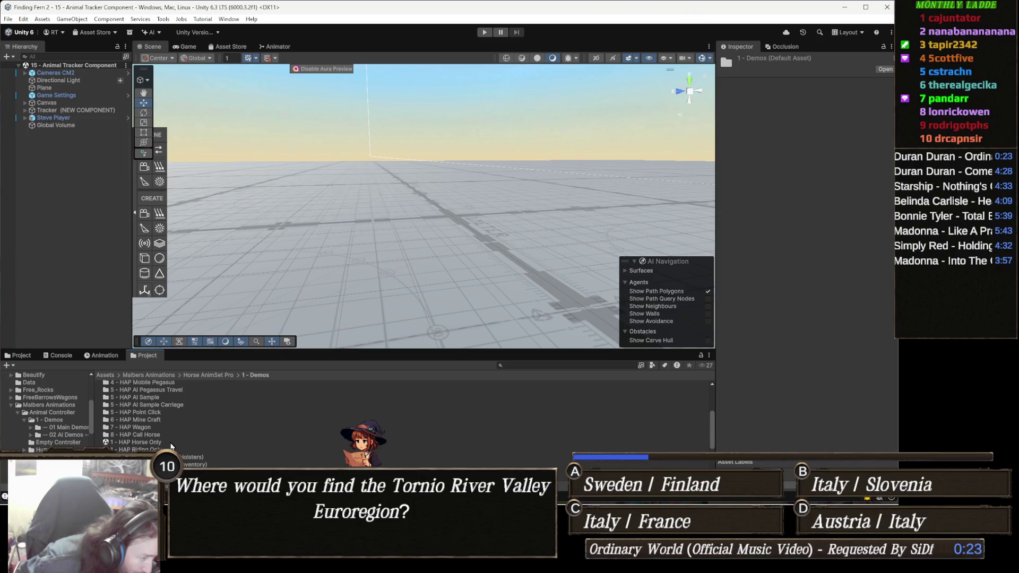
scroll(180, 446, down, 2)
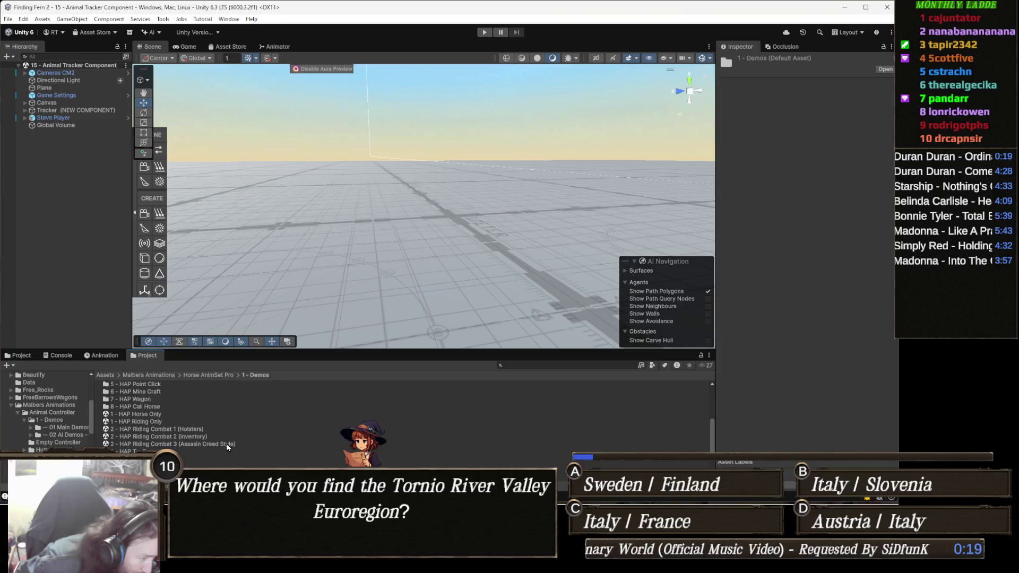
double_click(227, 444)
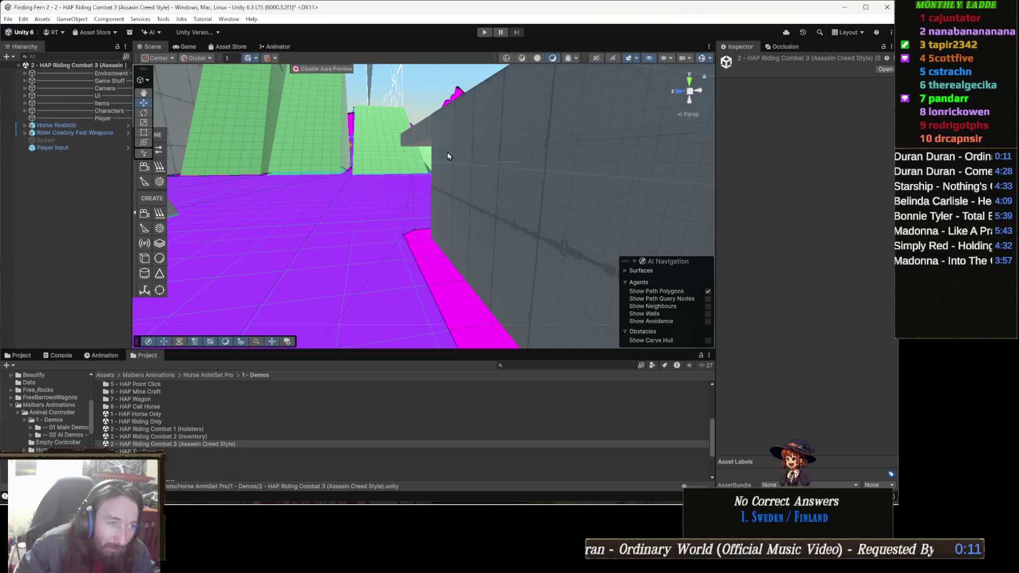
- Select the Environment PlayGround Terrain and view its Terrain Settings down to Texture Resolutions
click(402, 254)
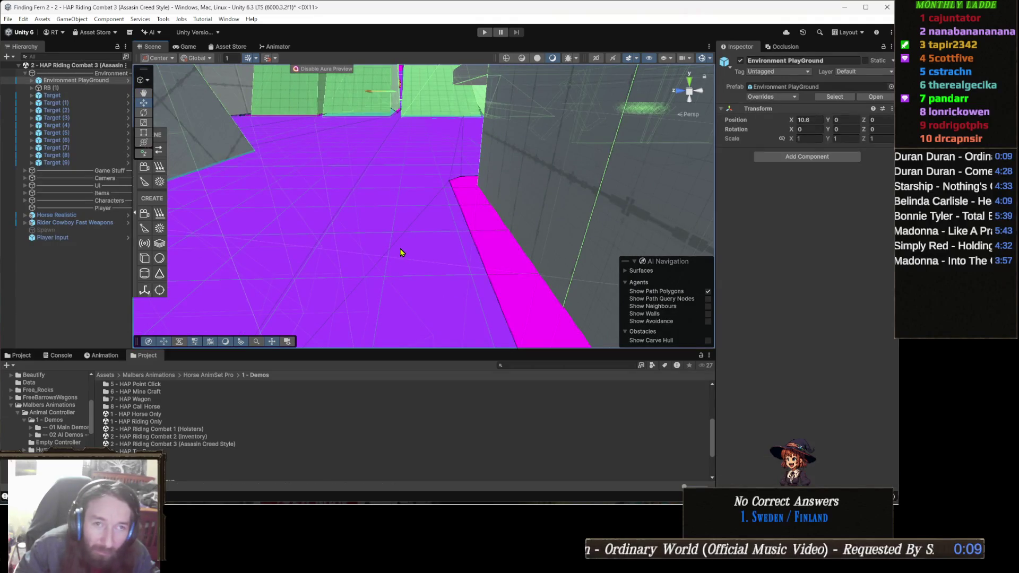
click(401, 249)
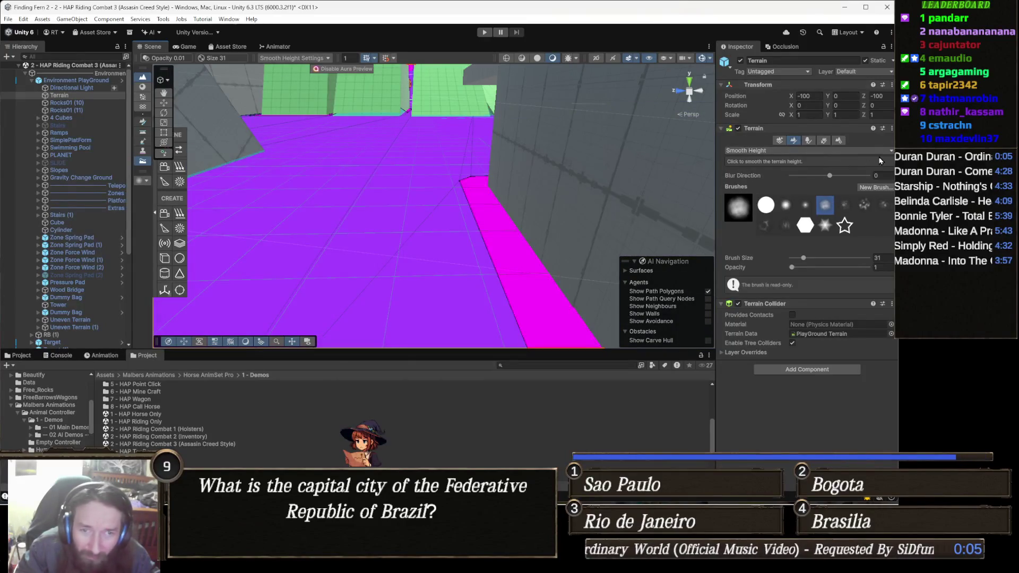
click(841, 142)
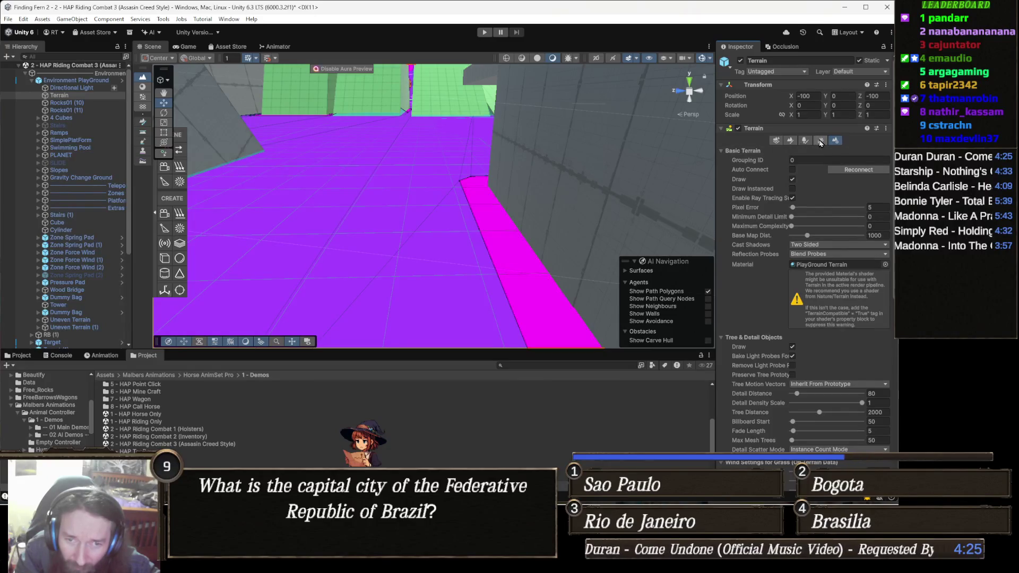
scroll(822, 189, down, 3)
scroll(822, 190, down, 6)
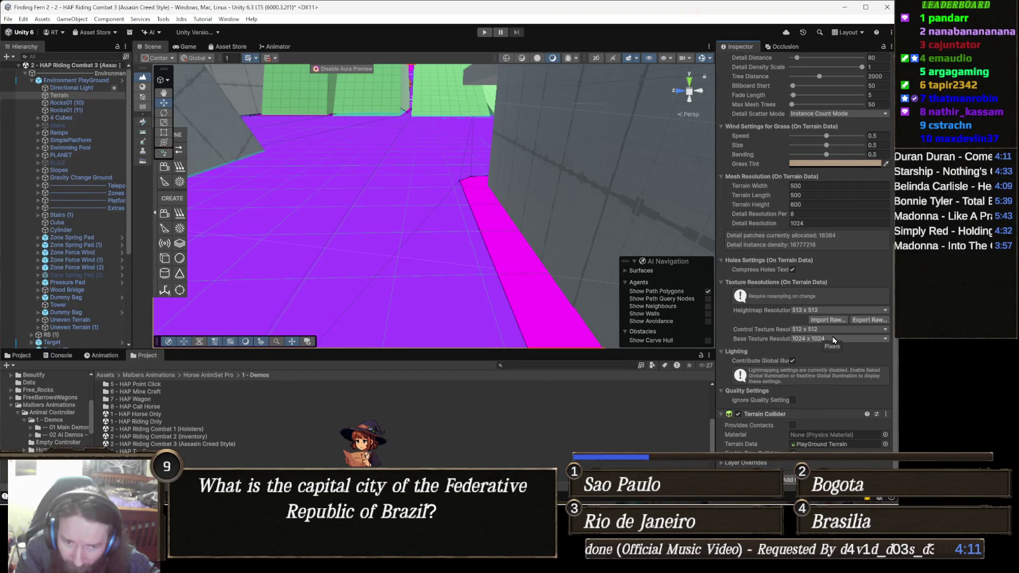
scroll(818, 347, up, 1)
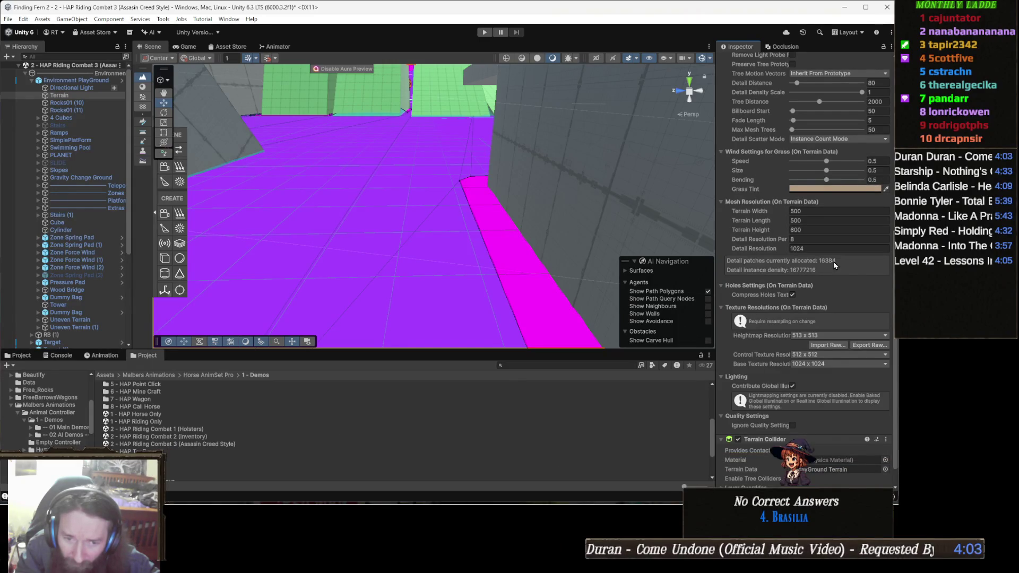
click(818, 308)
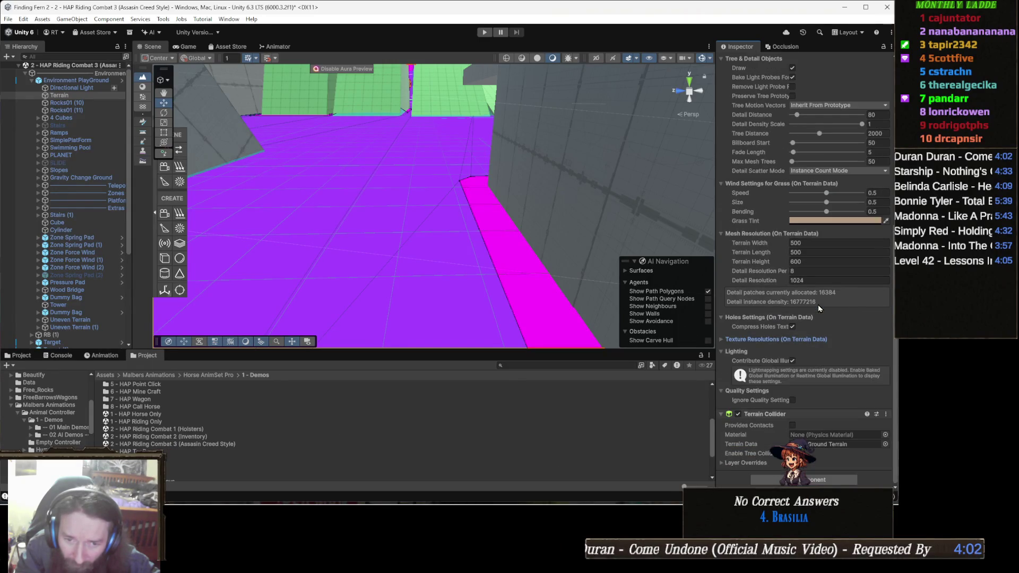
click(757, 340)
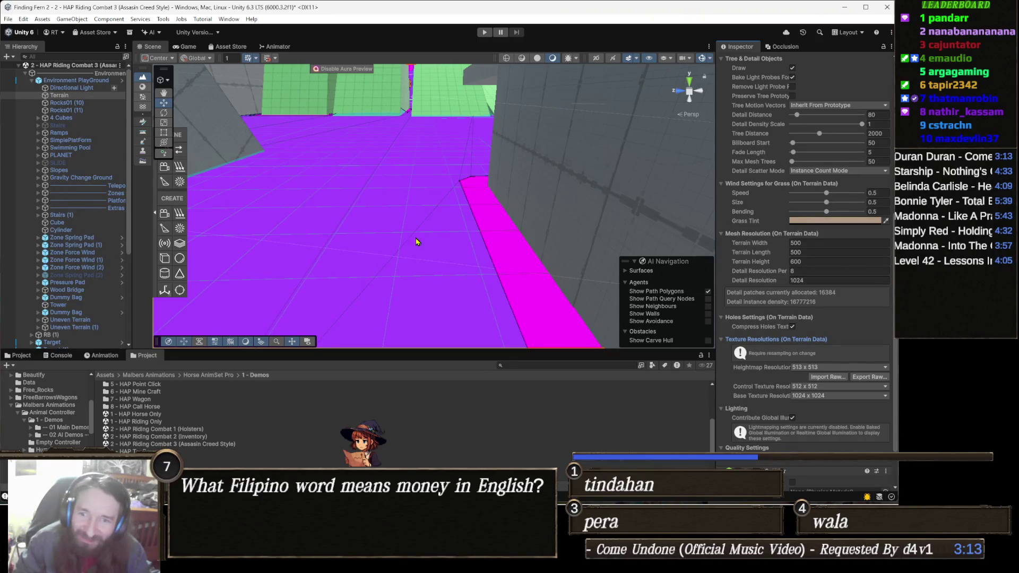
- Orbit the scene camera to look across the magenta terrain toward the ramps and targets
mouse_move(422, 243)
mouse_down()
mouse_move(459, 148)
mouse_move(627, 109)
mouse_up()
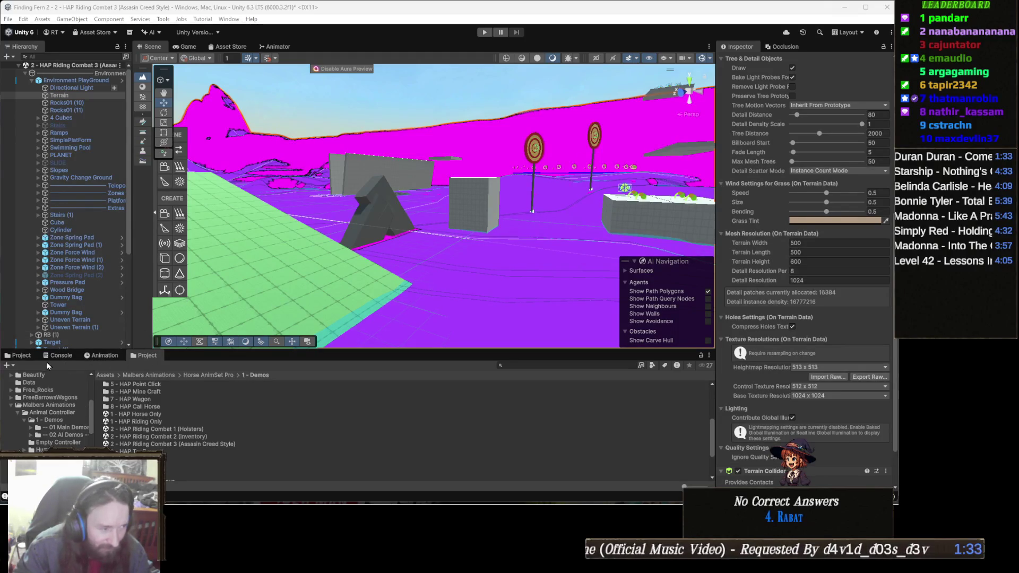
- Clear the water2 search, return to the top-level Assets folder, and minimize Unity
click(10, 359)
text(water2)
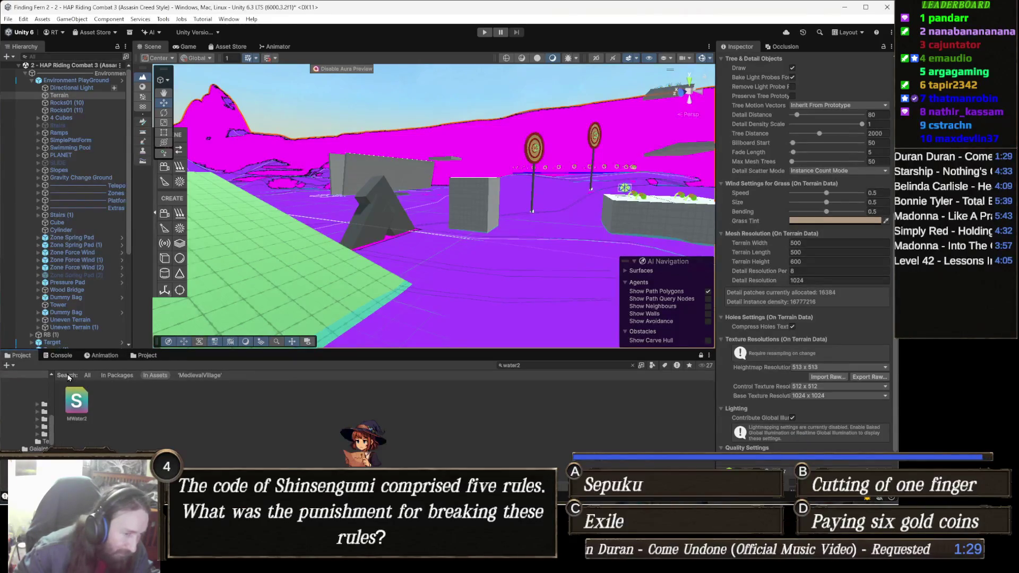
click(24, 389)
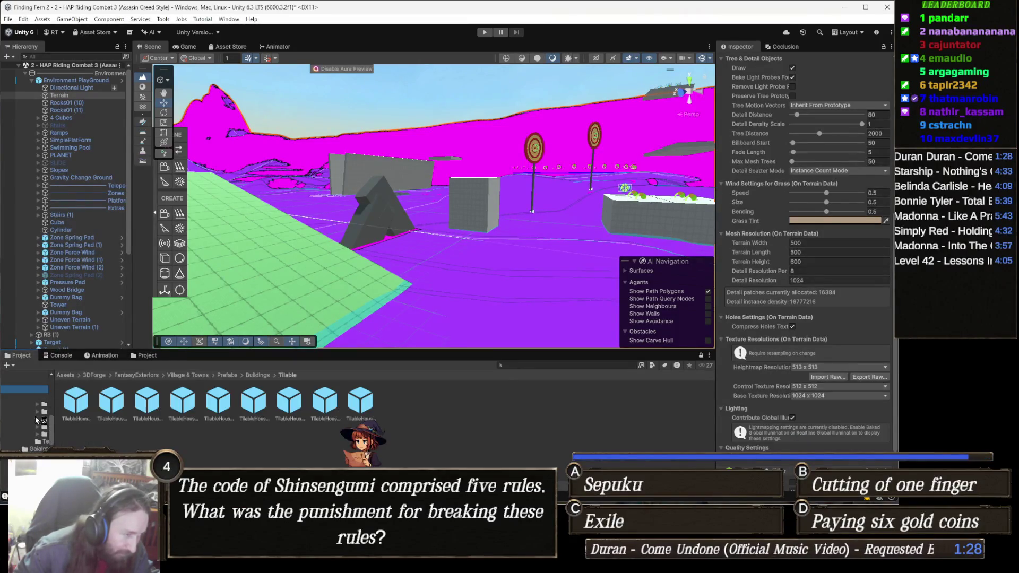
click(66, 376)
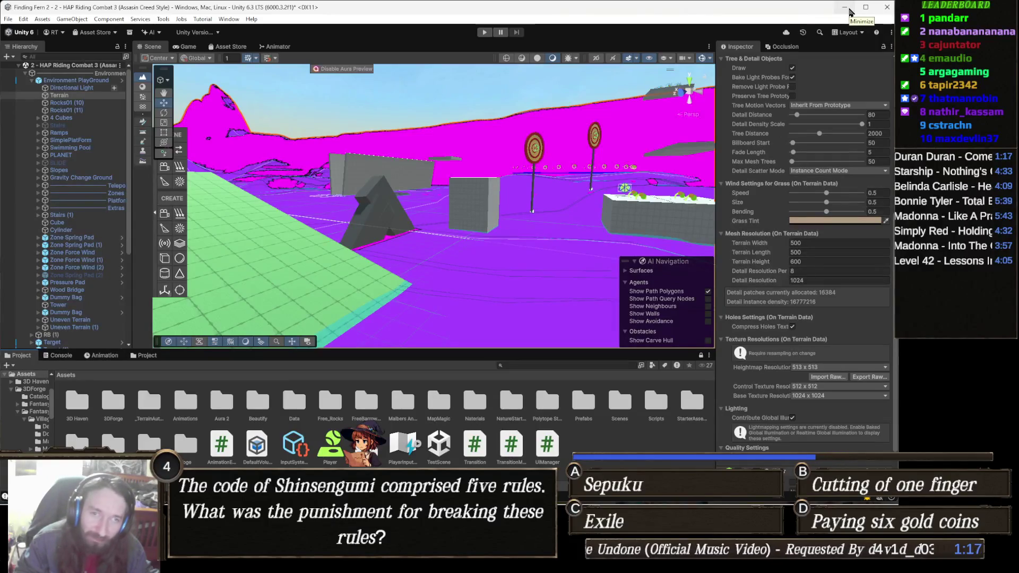
click(849, 11)
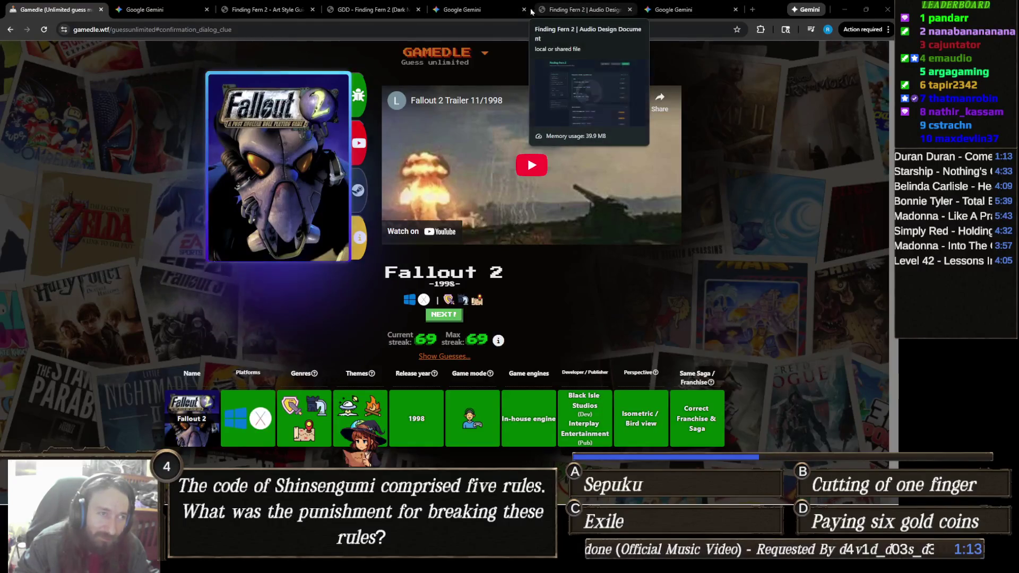
- Read the Finding Fern 2 GDD down to Team & Monetization and back to the top
click(371, 10)
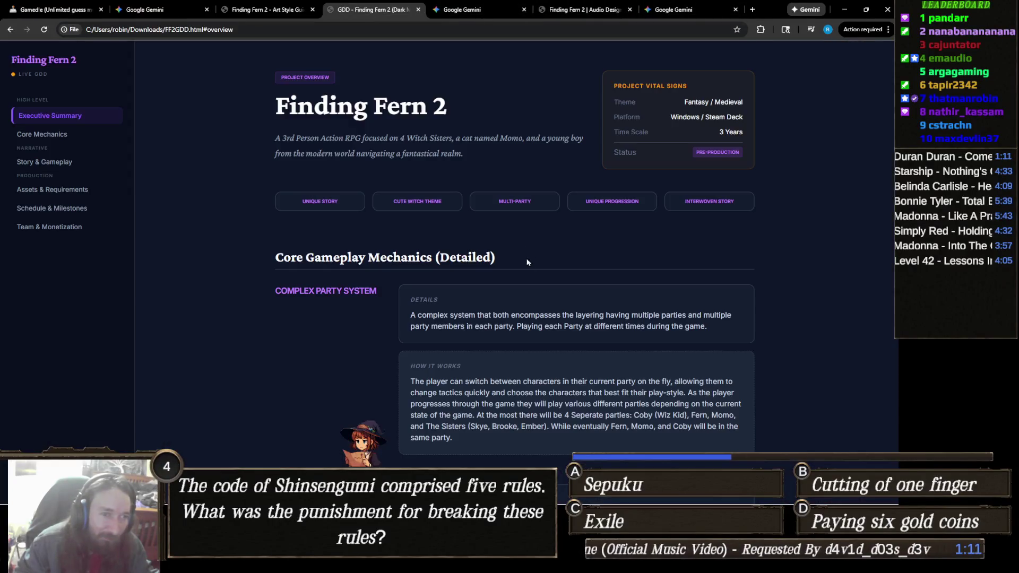
scroll(531, 253, down, 3)
scroll(536, 250, up, 3)
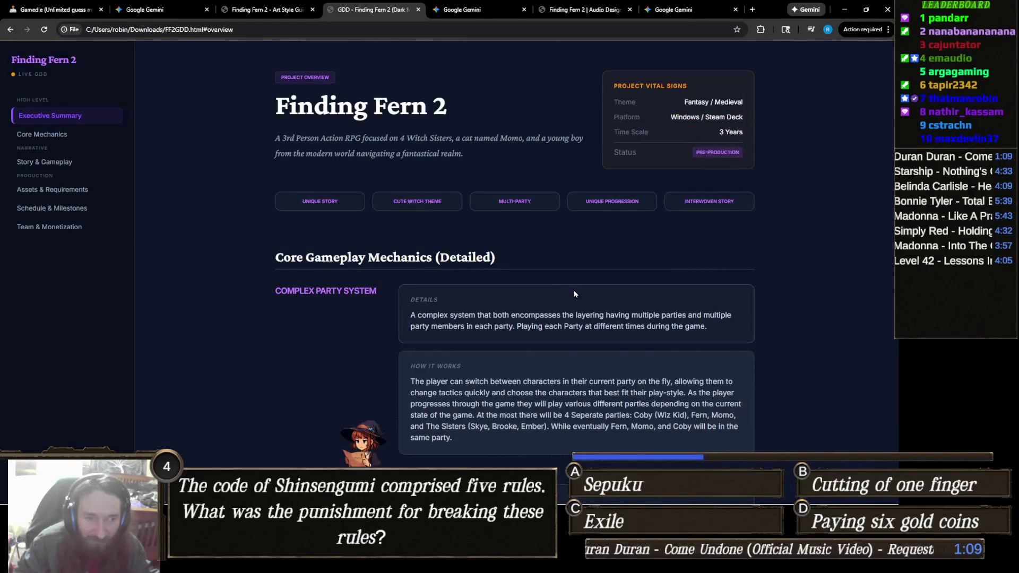
scroll(573, 292, down, 3)
scroll(574, 294, up, 4)
scroll(575, 293, down, 7)
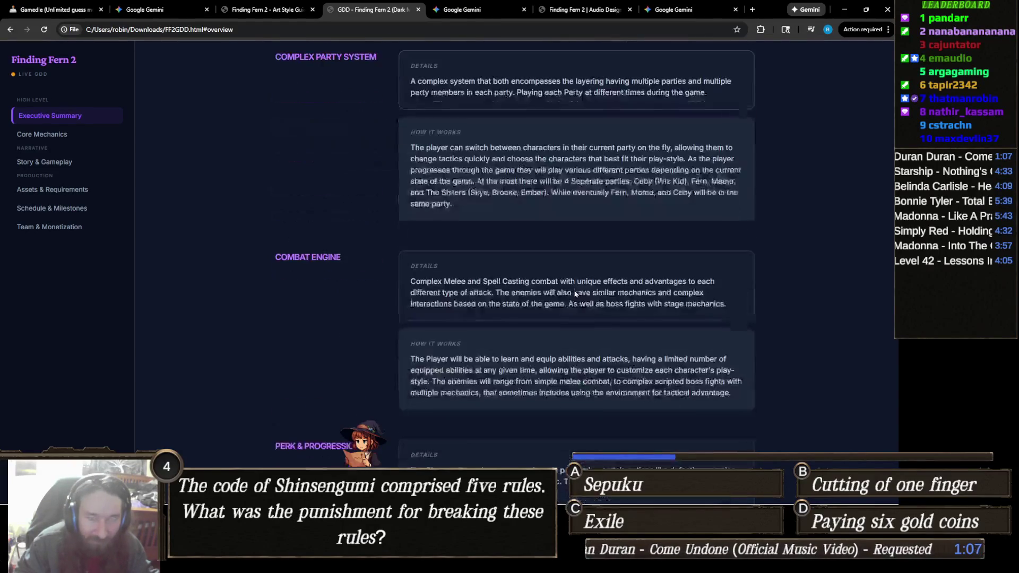
scroll(574, 294, down, 12)
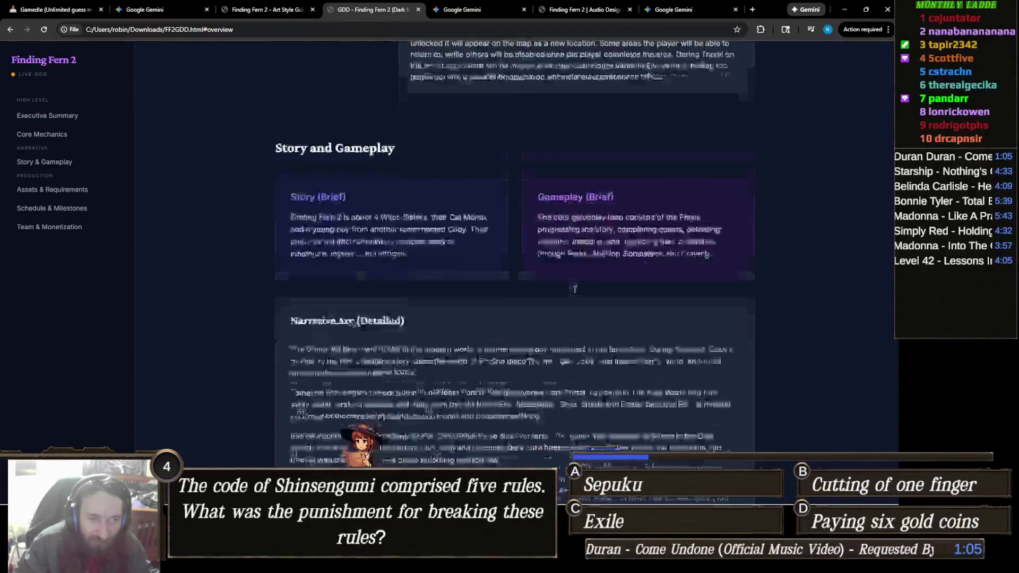
scroll(578, 292, down, 12)
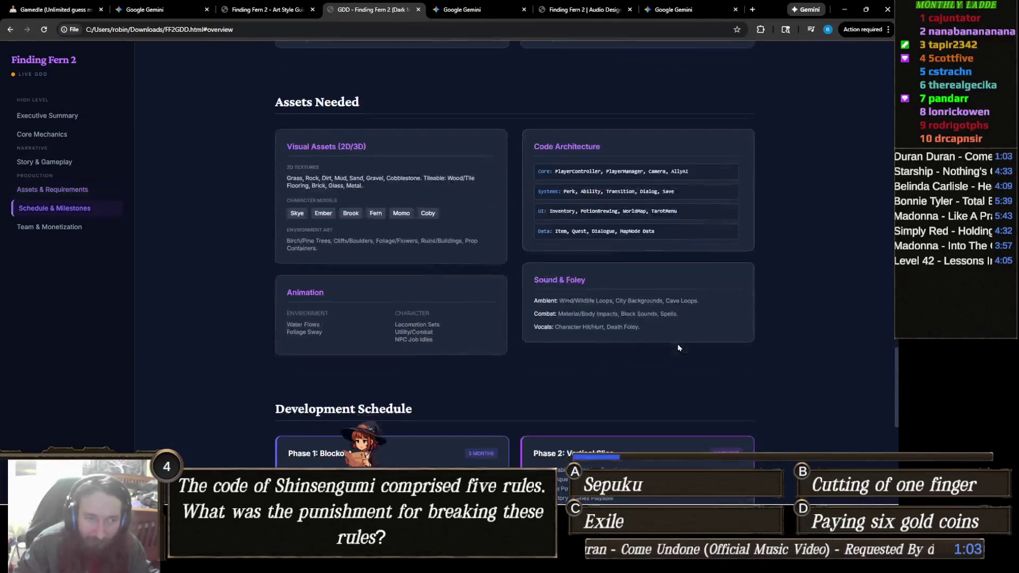
scroll(685, 342, down, 6)
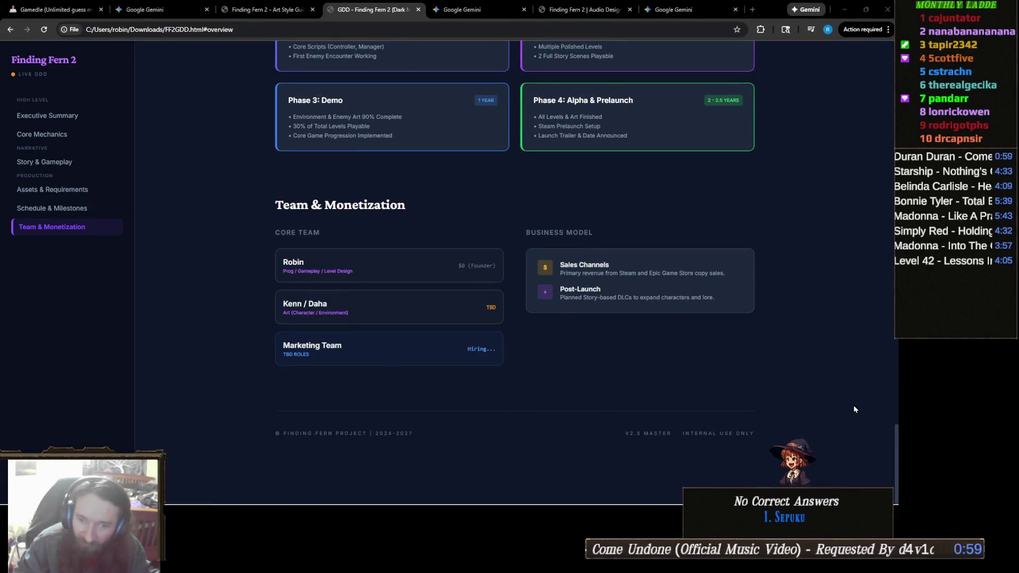
scroll(292, 175, up, 18)
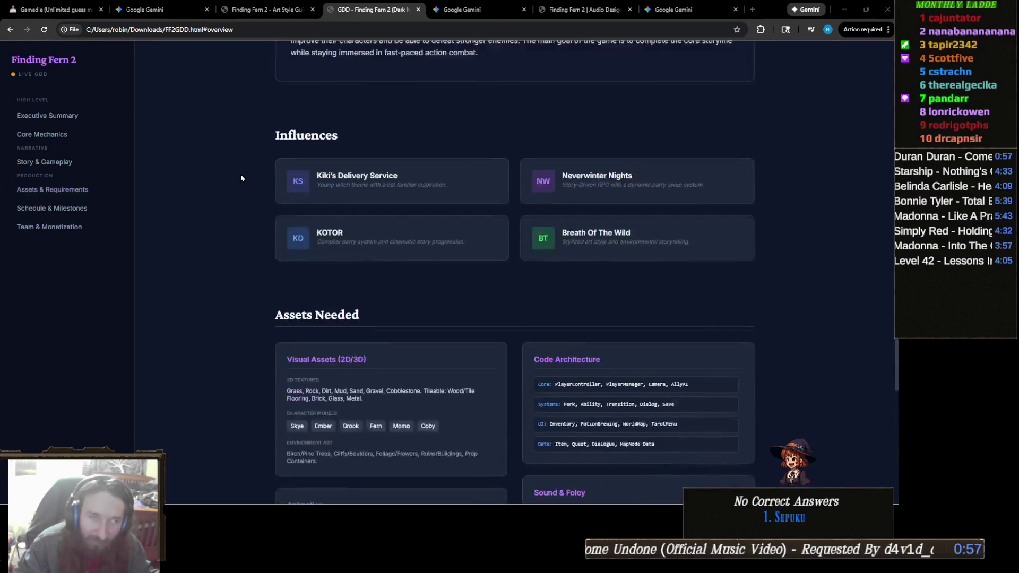
scroll(291, 178, up, 12)
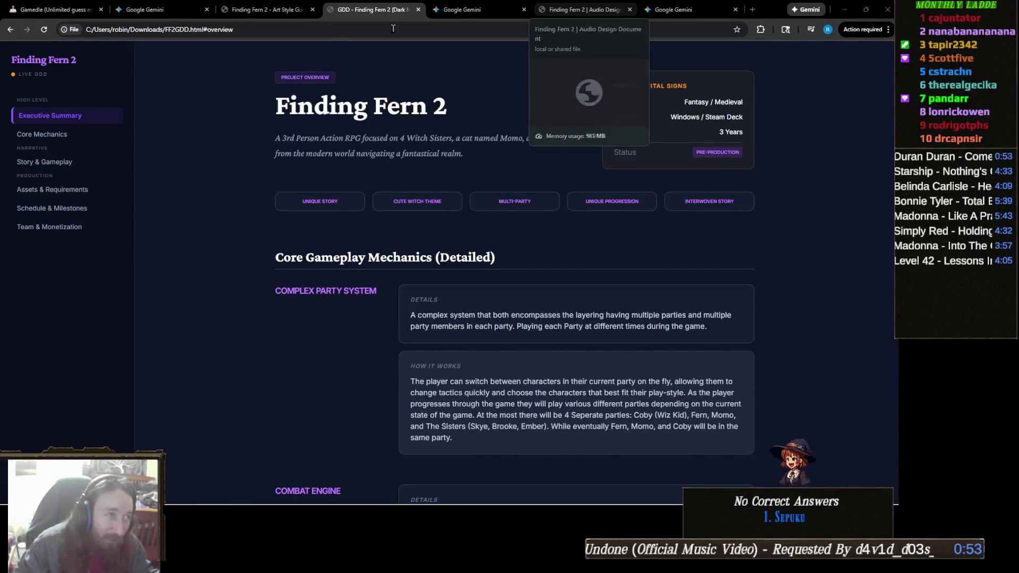
click(276, 13)
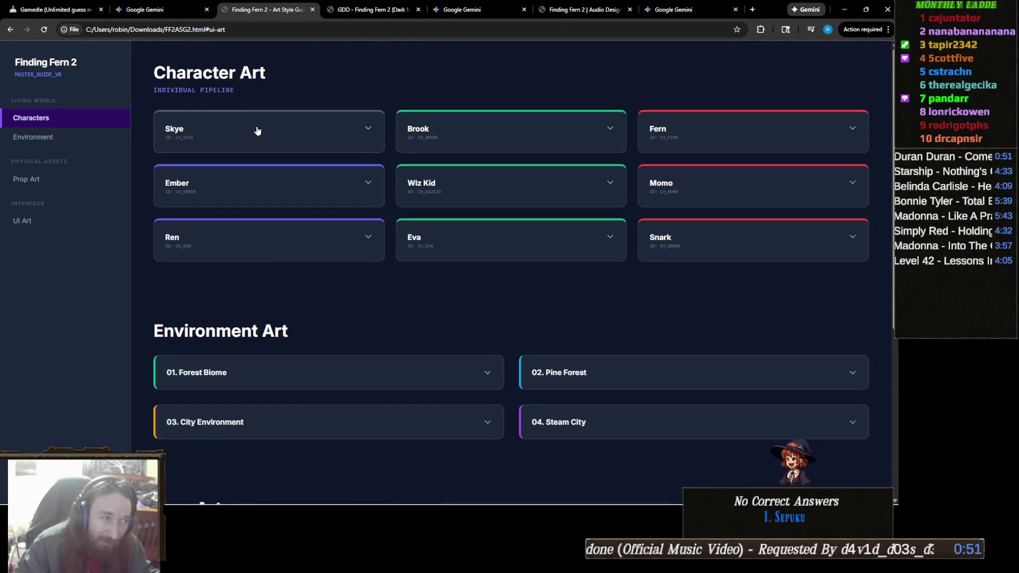
- Expand the Fern character card and view its enlarged model-sheet image
click(701, 135)
click(705, 220)
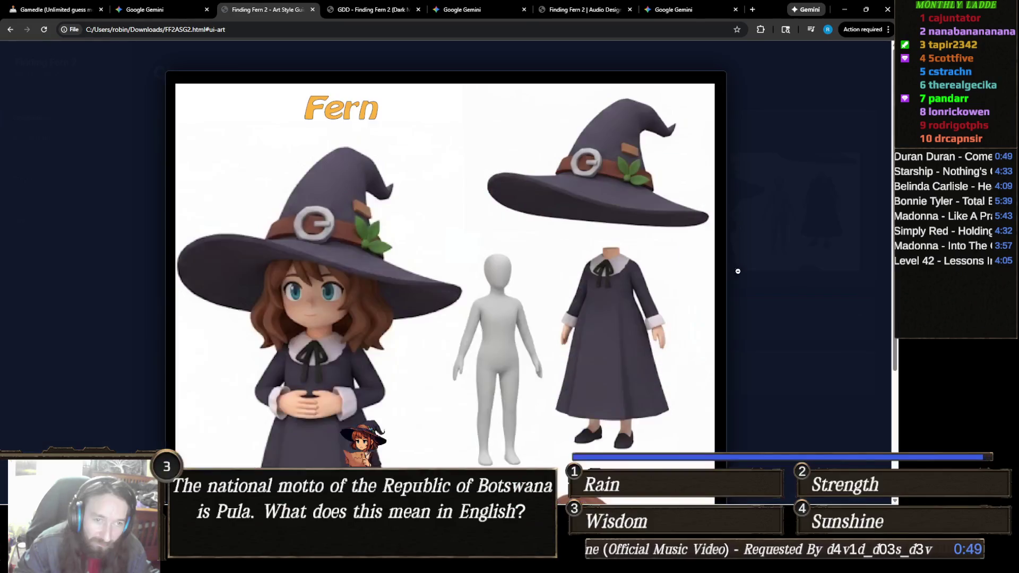
scroll(584, 318, up, 2)
click(558, 280)
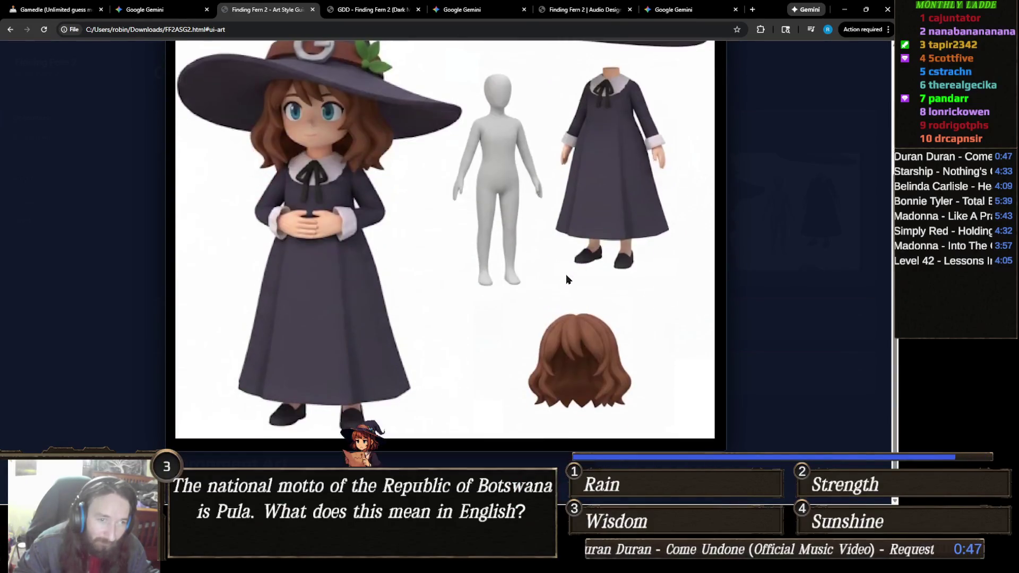
click(783, 236)
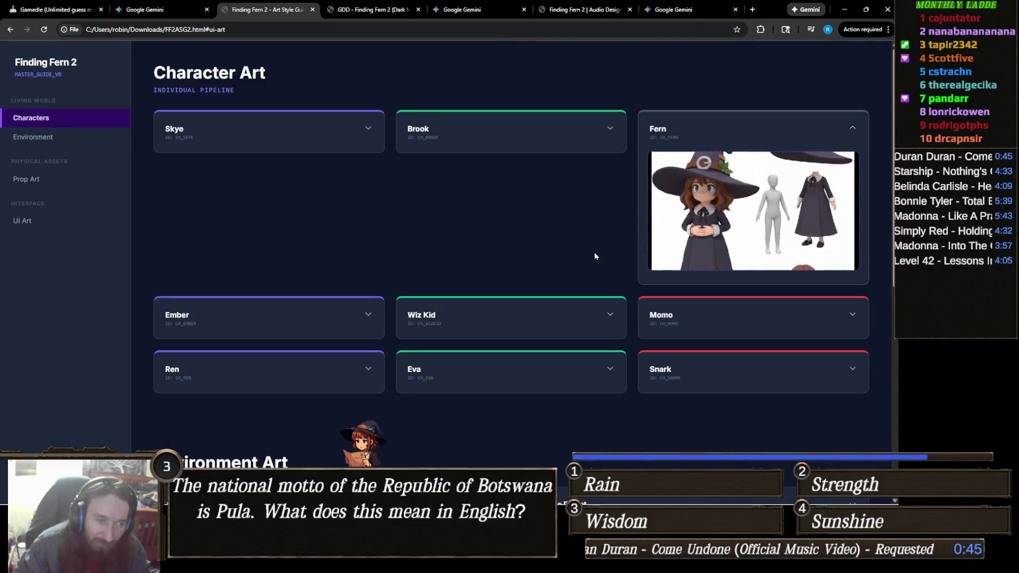
scroll(557, 265, down, 2)
- Expand the Eva card, view its enlarged reference image, then collapse the card
click(453, 282)
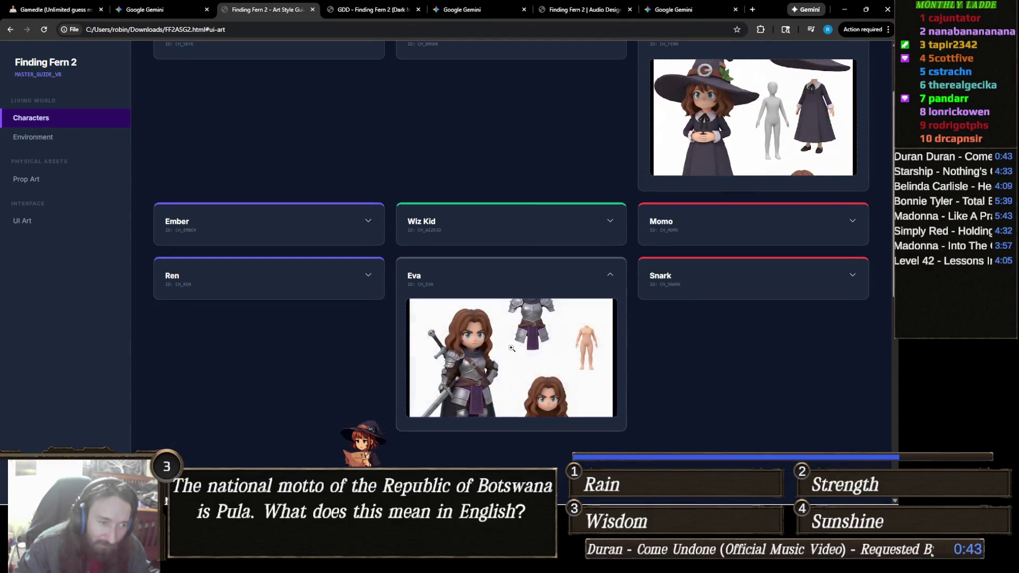
click(587, 336)
scroll(669, 291, down, 3)
scroll(704, 297, up, 2)
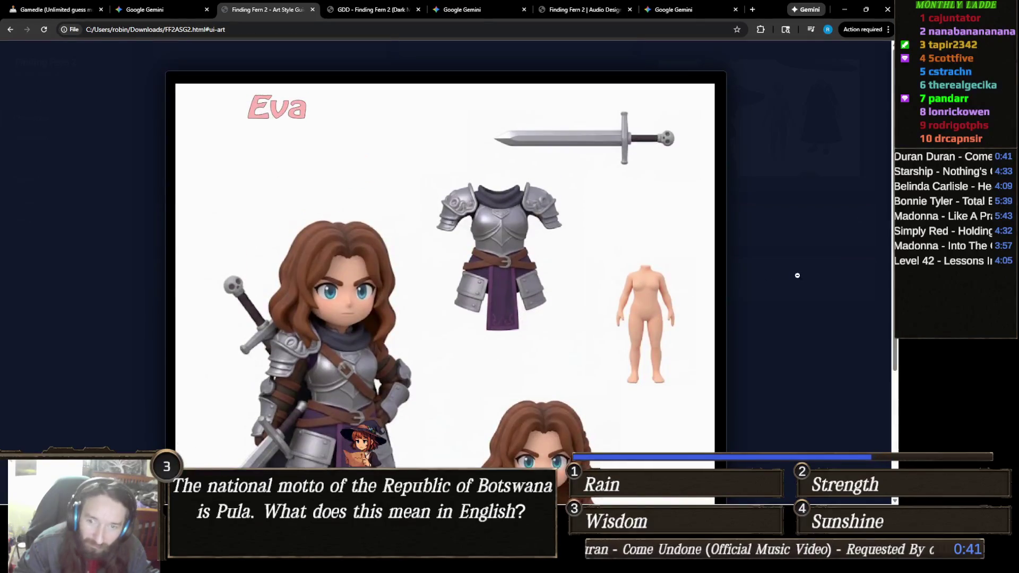
click(797, 275)
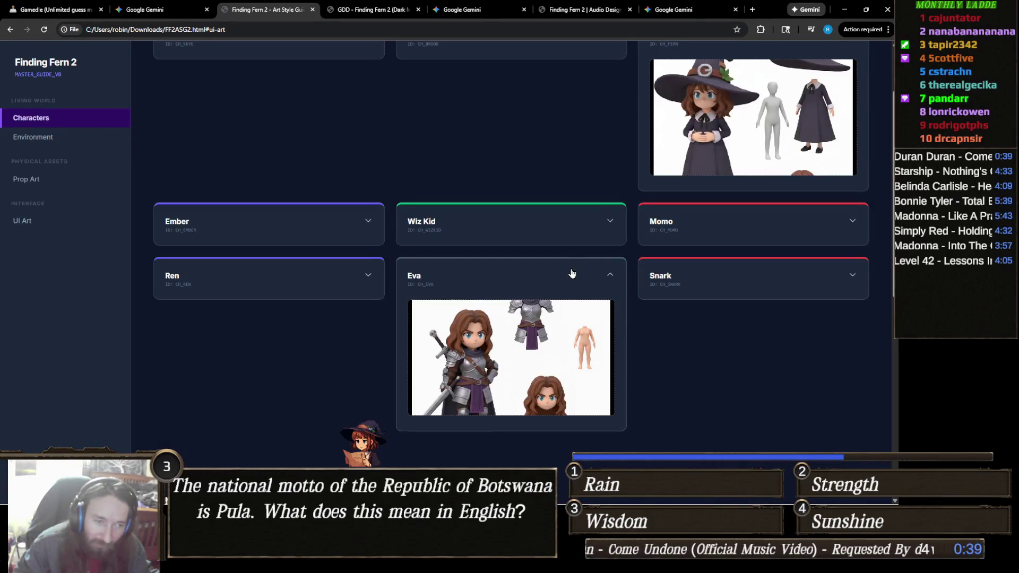
click(571, 273)
- Collapse the Fern card so every Character Art card is closed
scroll(664, 213, up, 2)
click(683, 137)
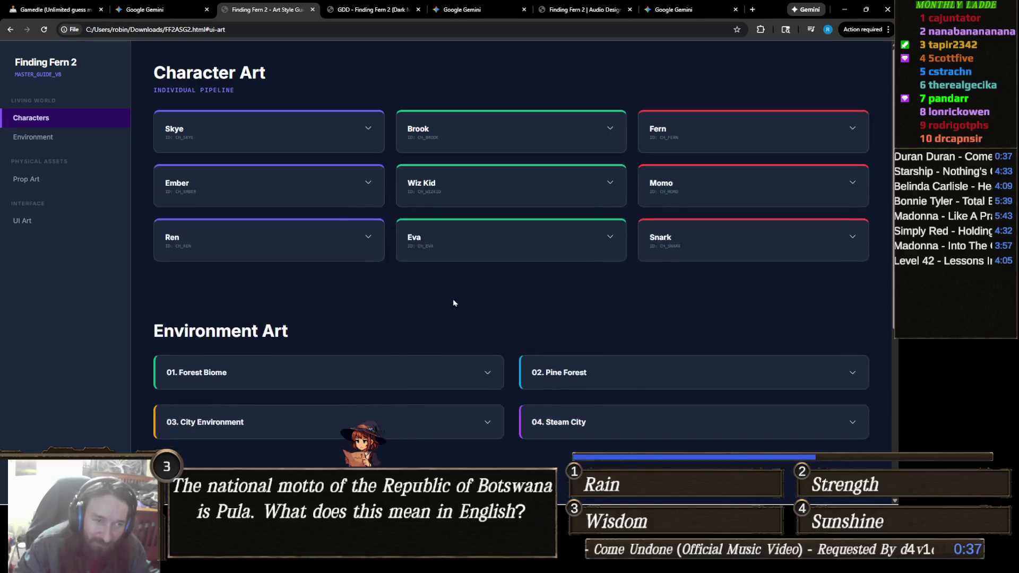
scroll(457, 295, down, 5)
scroll(395, 257, up, 5)
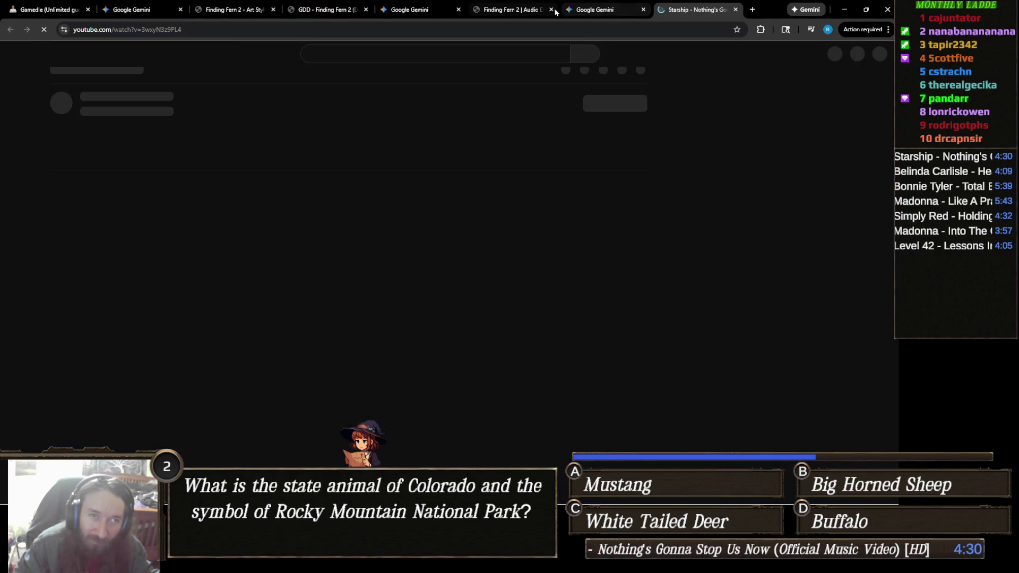
- Close the YouTube music video tab and return to the Finding Fern 2 Art Style Guide
middle_click(707, 7)
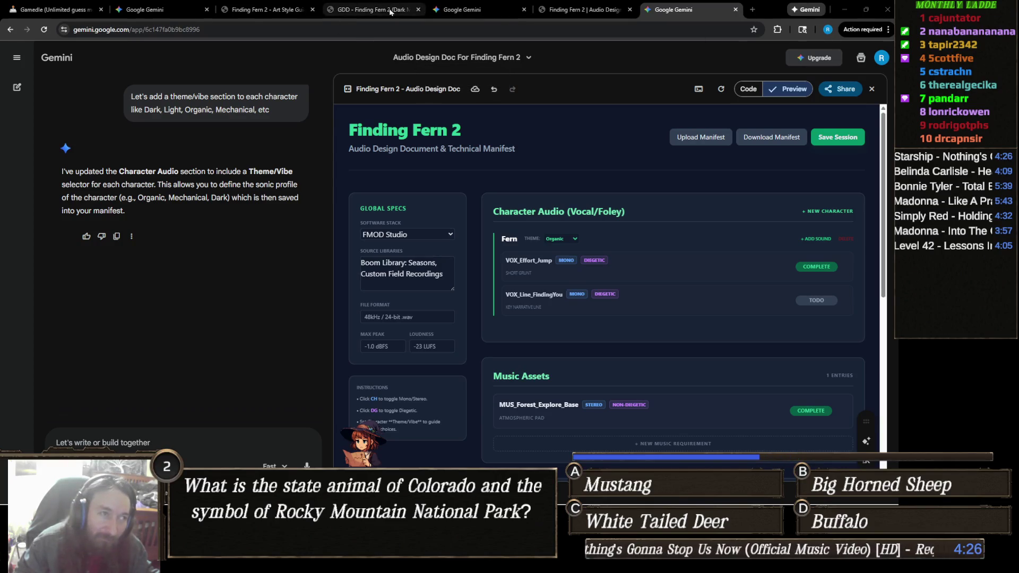
click(276, 6)
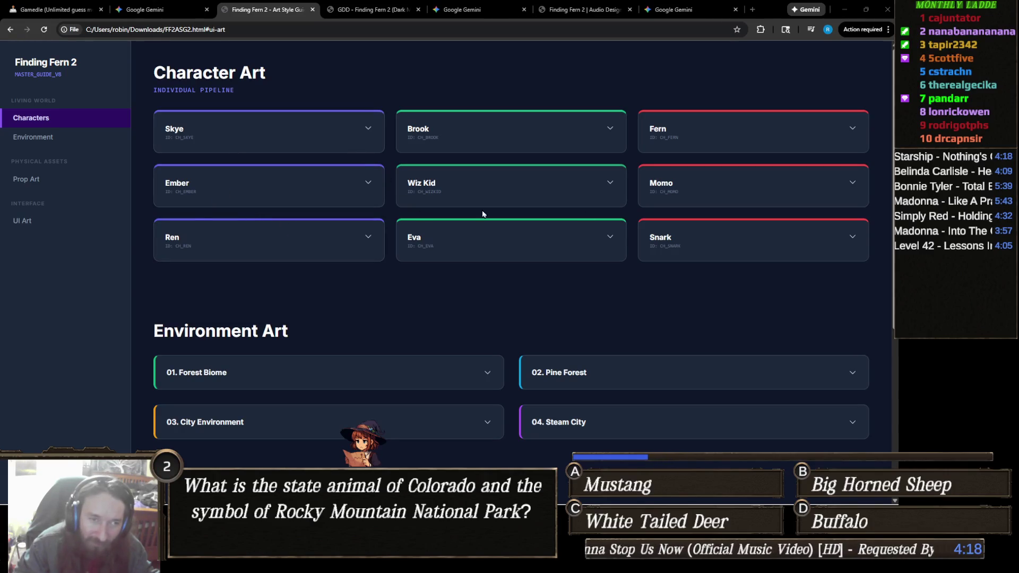
- Expand the Snark, Eva, Wiz Kid, Ember, Ren and Momo character cards to view their art
click(671, 235)
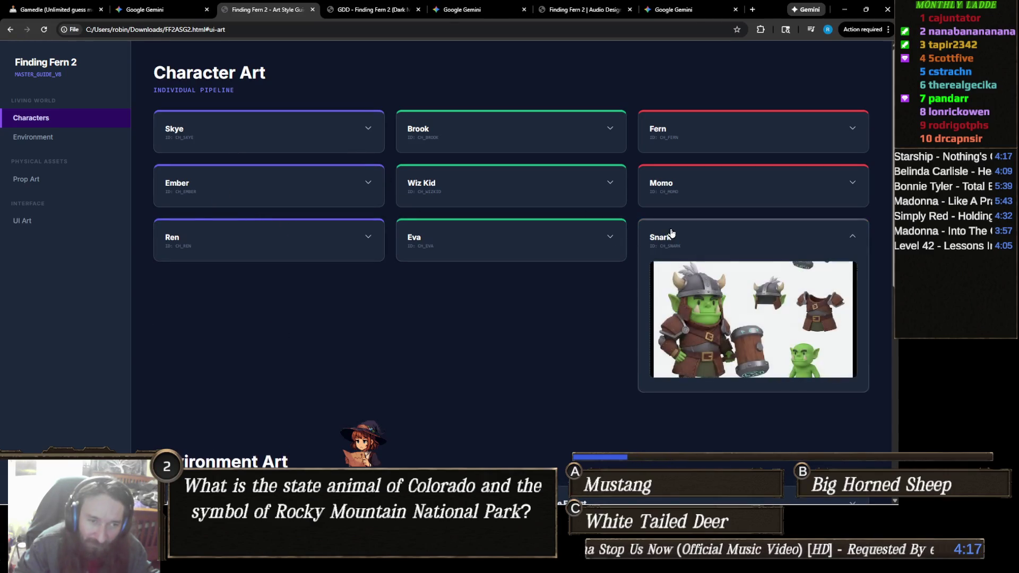
click(573, 229)
click(521, 200)
click(348, 192)
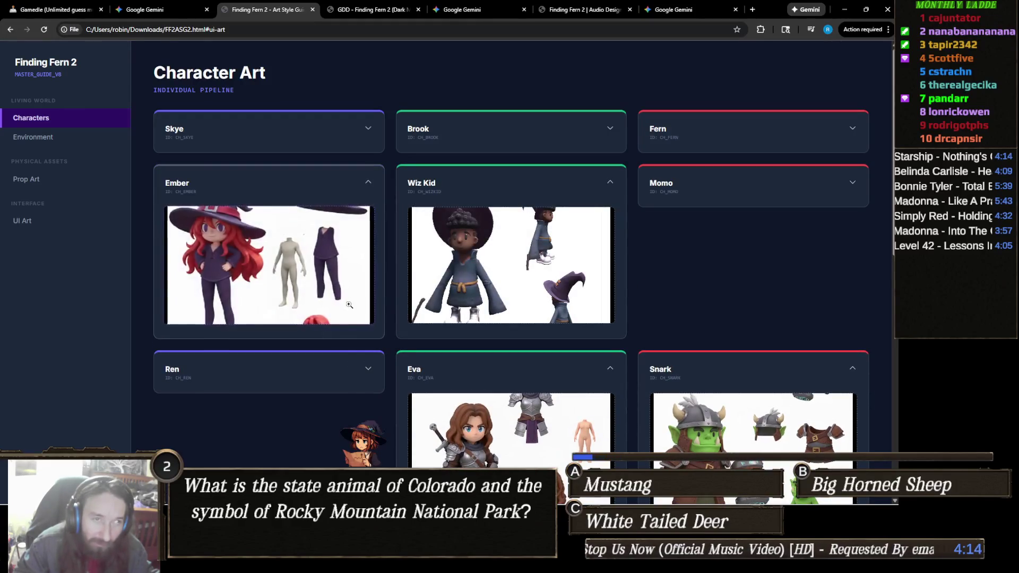
click(342, 367)
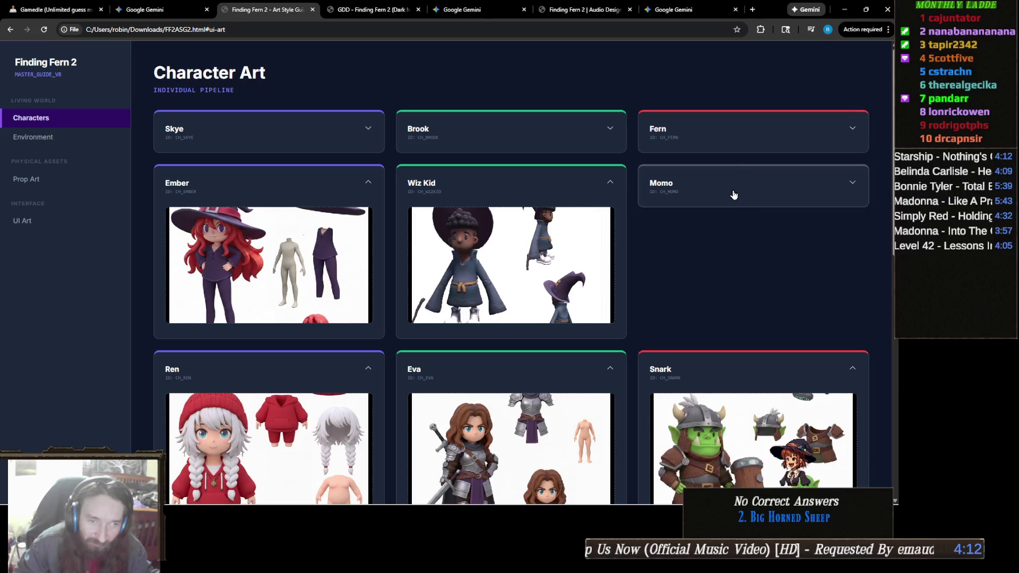
click(732, 193)
scroll(467, 272, down, 4)
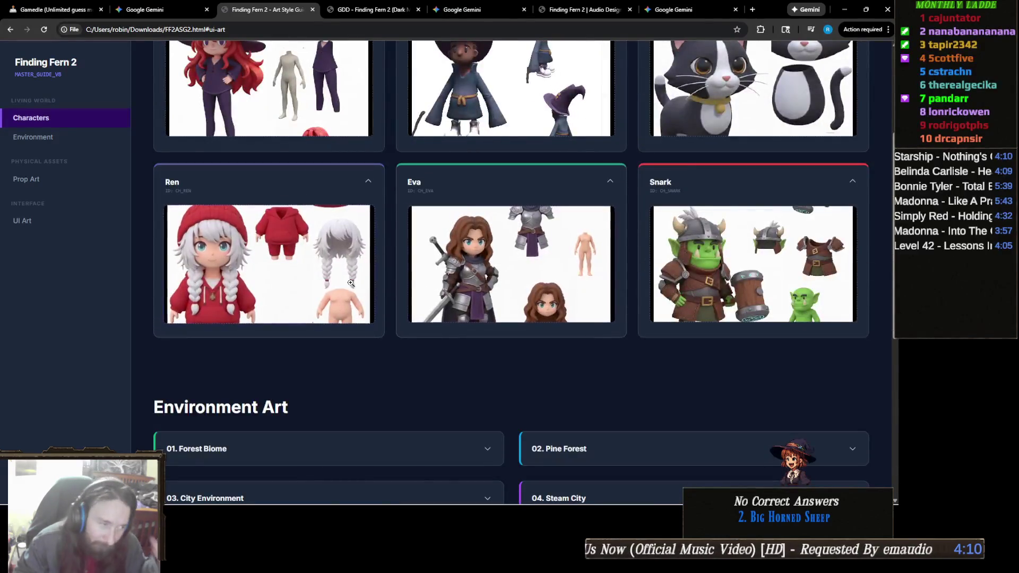
scroll(354, 282, up, 2)
scroll(354, 282, down, 4)
scroll(371, 284, up, 4)
scroll(404, 165, up, 1)
scroll(378, 259, up, 1)
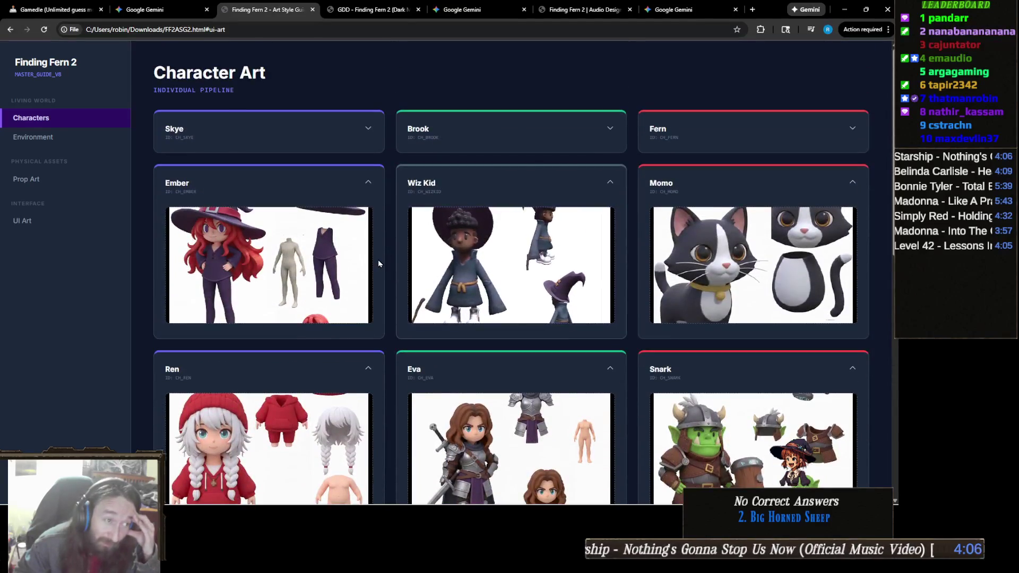
scroll(378, 259, down, 3)
scroll(419, 264, down, 3)
scroll(420, 264, down, 2)
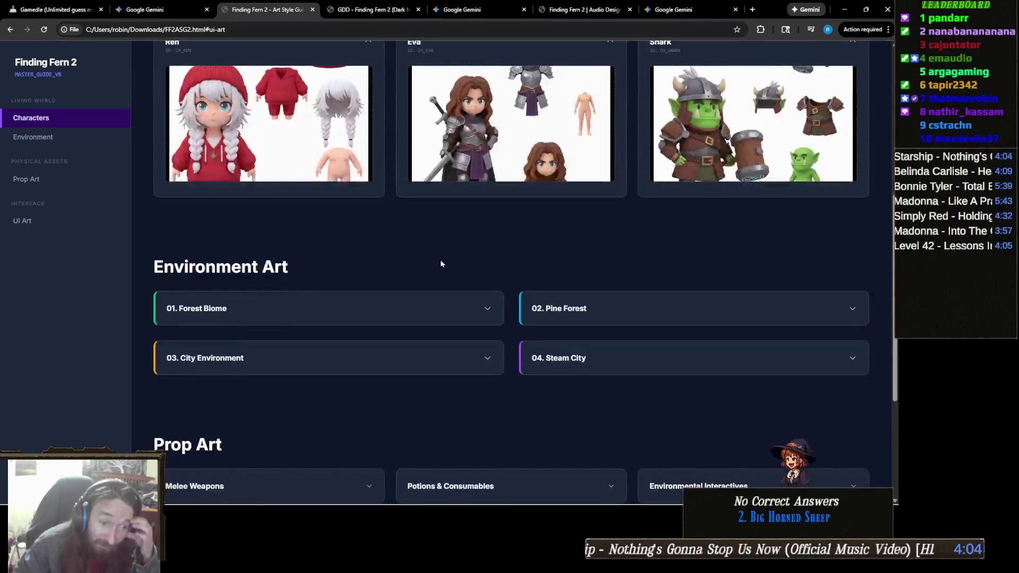
- Expand the 01. Forest Biome and 02. Pine Forest panels and preview the Modular Pieces and Concept images
click(410, 304)
scroll(409, 305, down, 2)
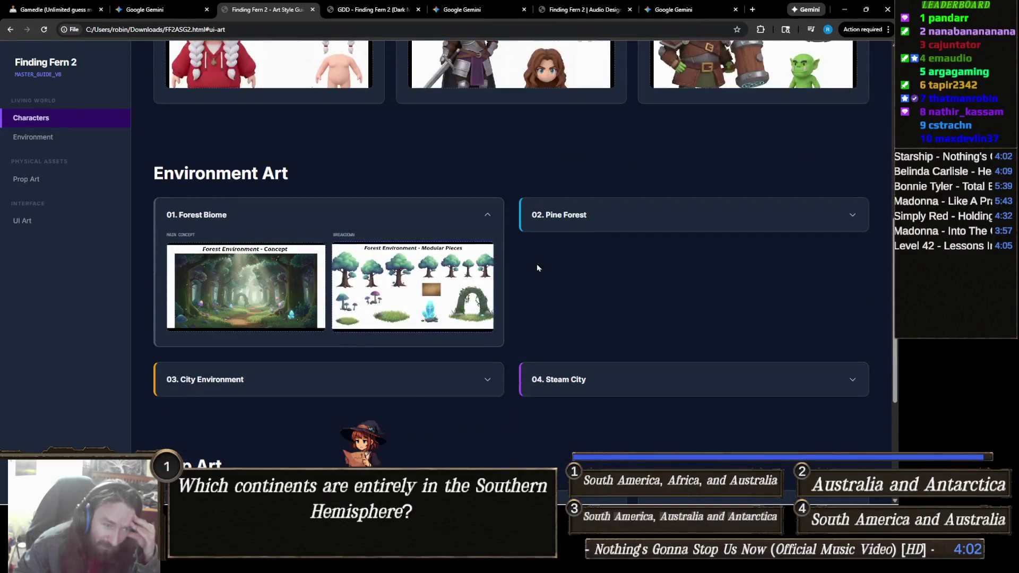
click(588, 232)
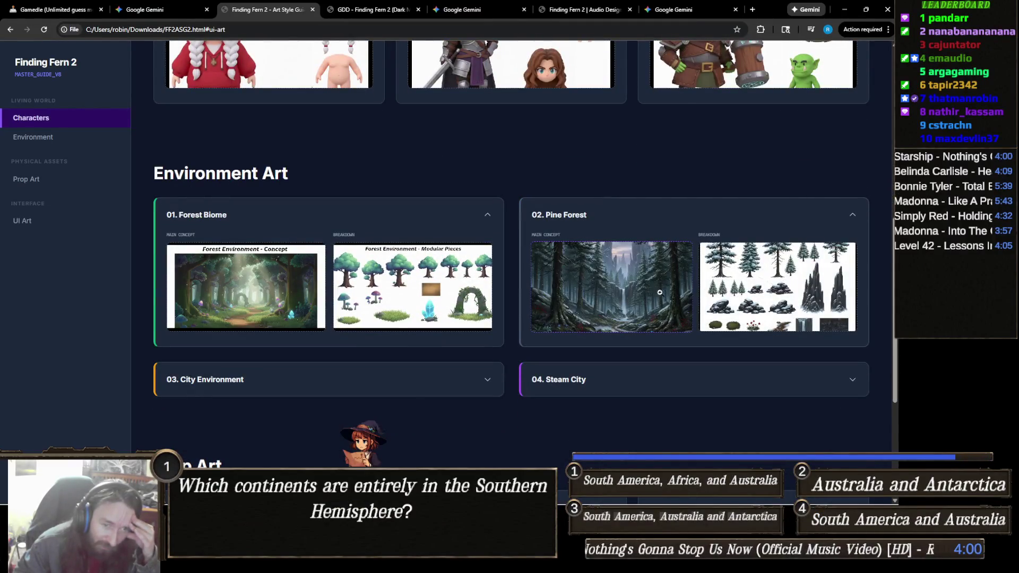
click(337, 318)
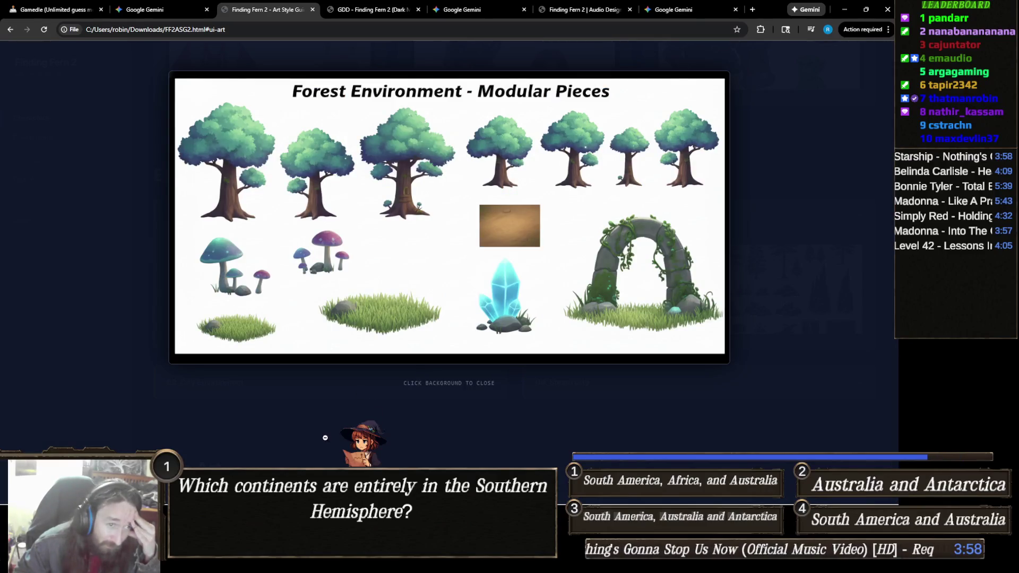
click(326, 438)
click(277, 300)
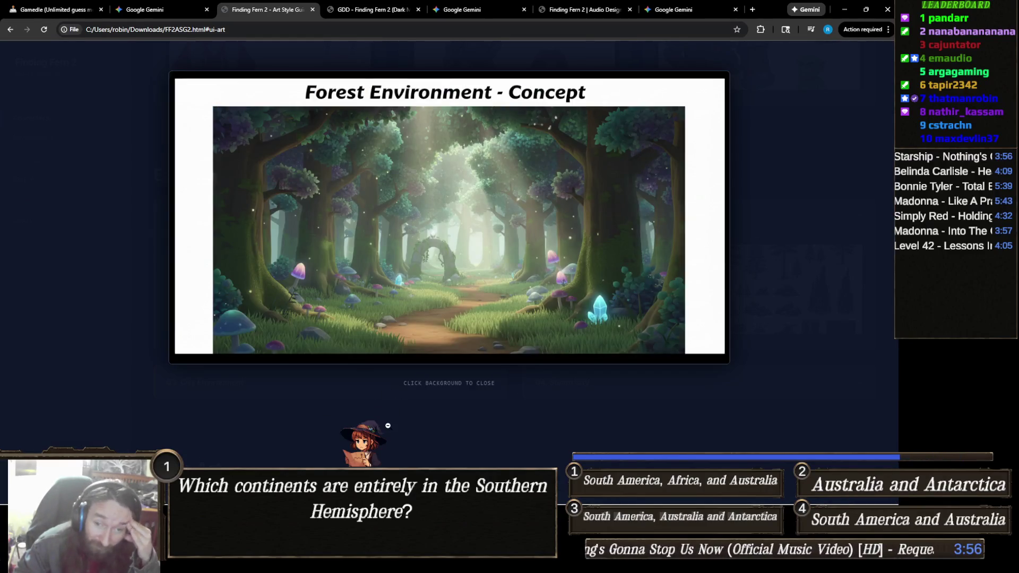
click(388, 426)
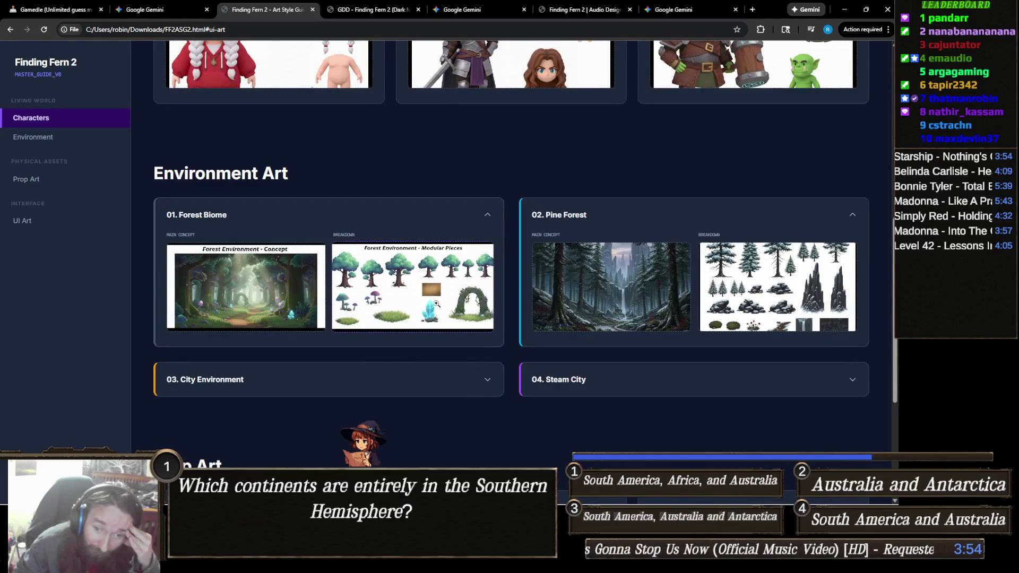
scroll(436, 304, down, 2)
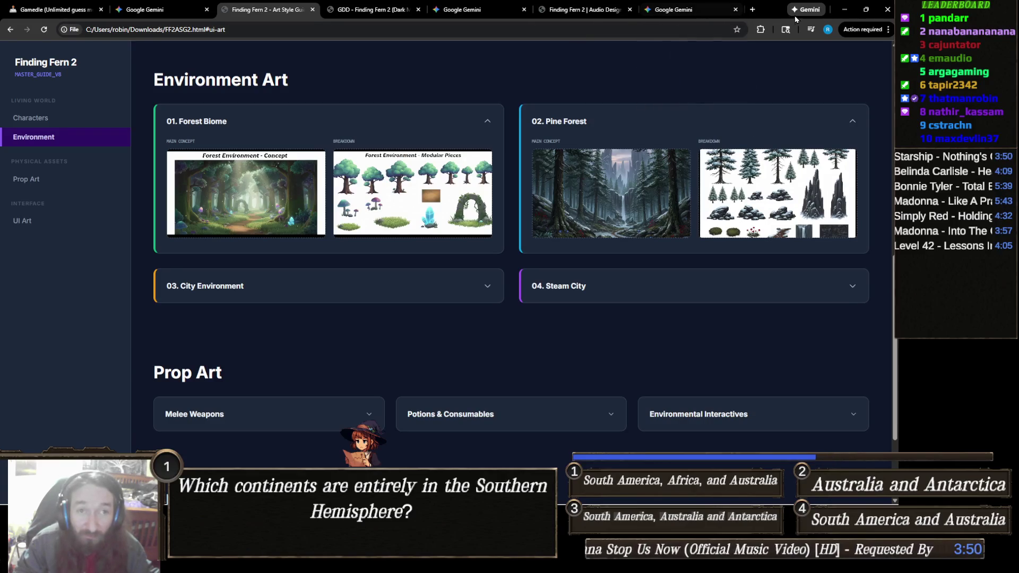
click(753, 9)
- Go to the Finding Fern Steam store page via the 'Find' suggestion and start its trailer
text(Find)
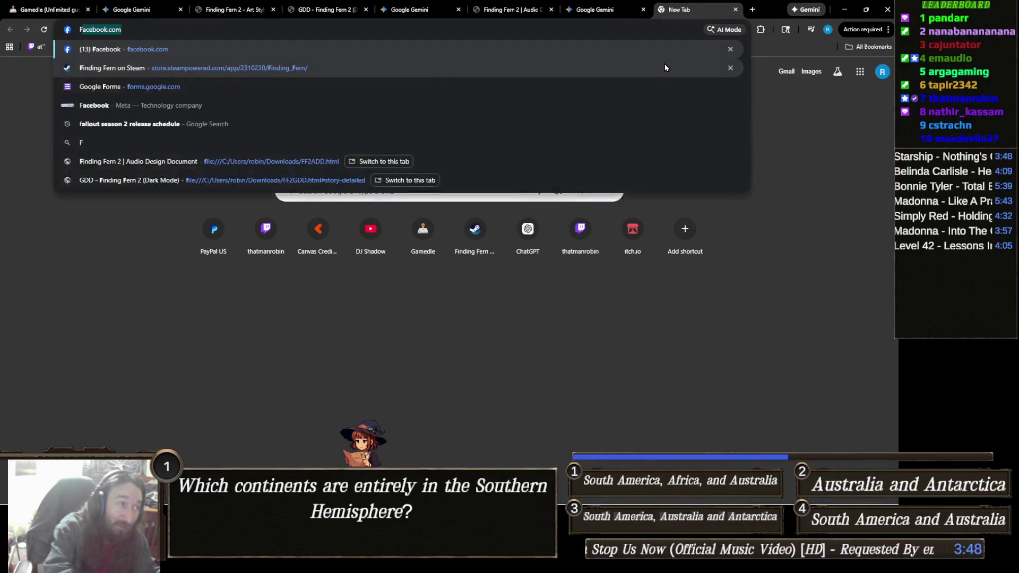
key(Return)
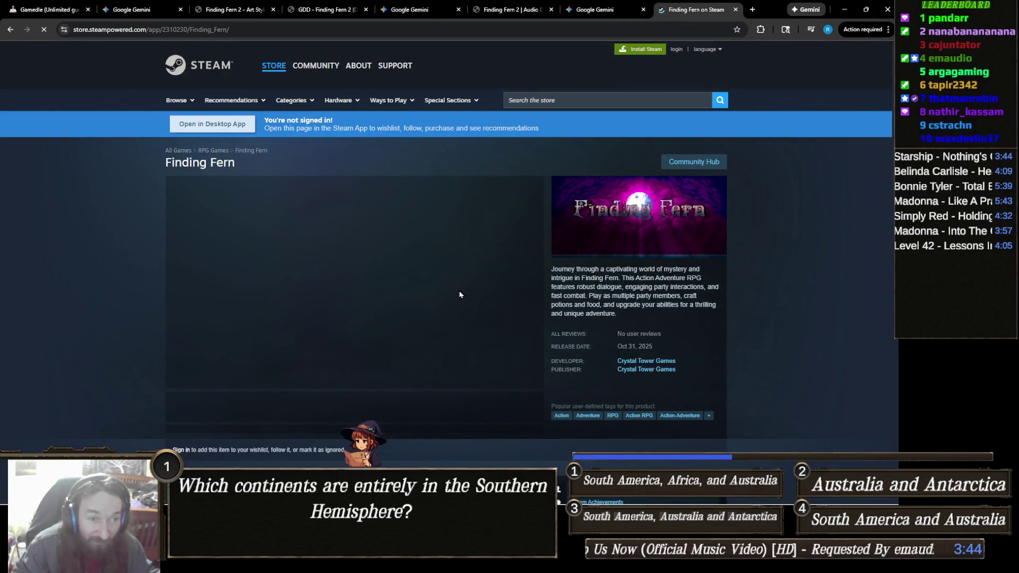
scroll(451, 238, down, 1)
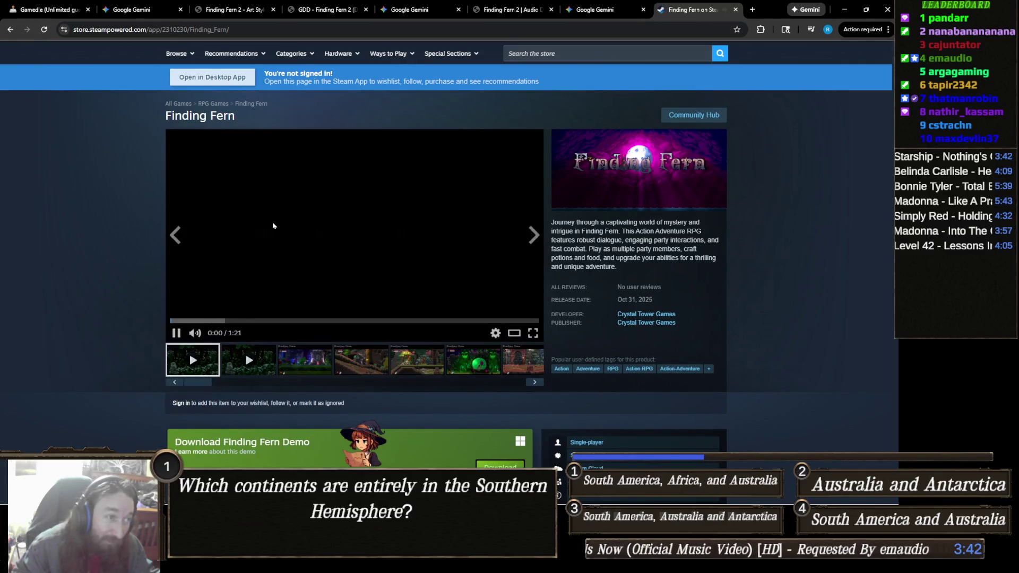
click(533, 333)
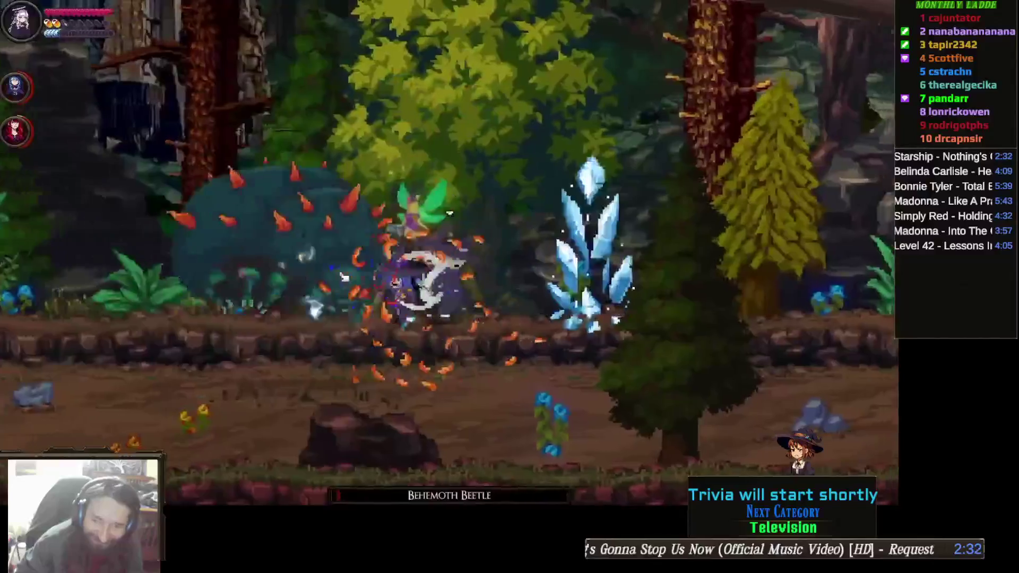
- Skip ahead in the full-screen Finding Fern trailer, exit full screen, and pause the embedded player
key(e)
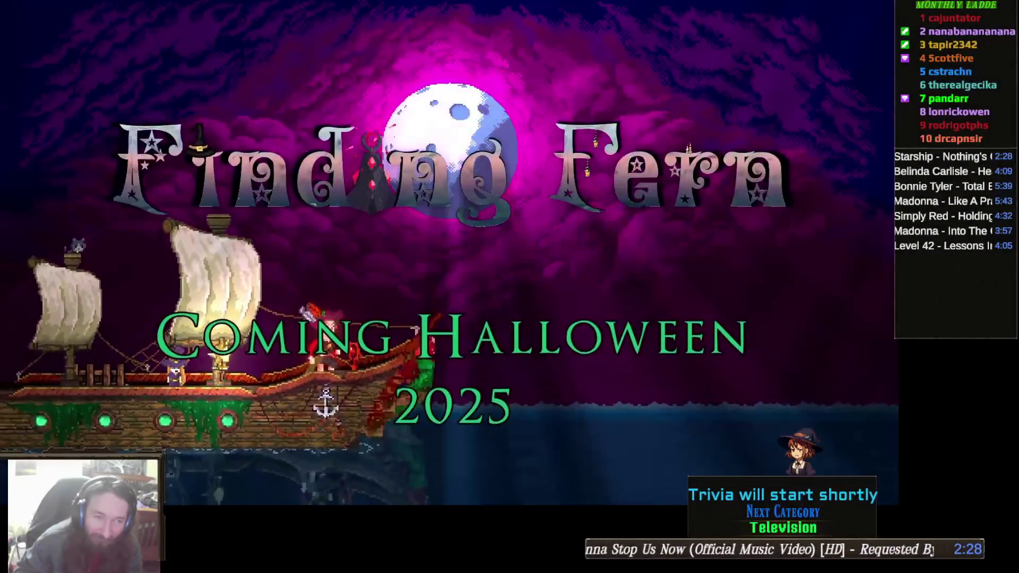
mouse_move(794, 337)
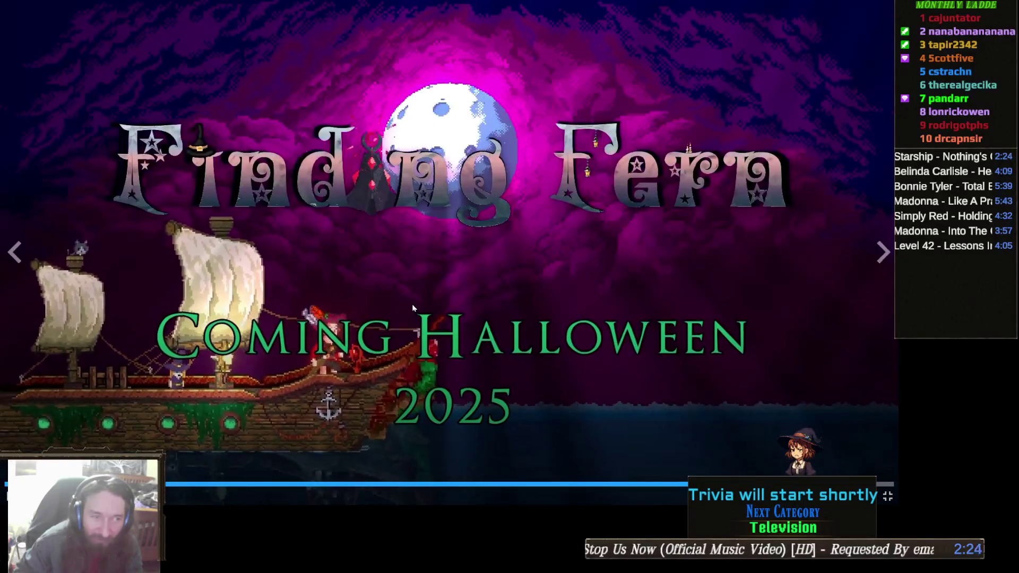
key(Escape)
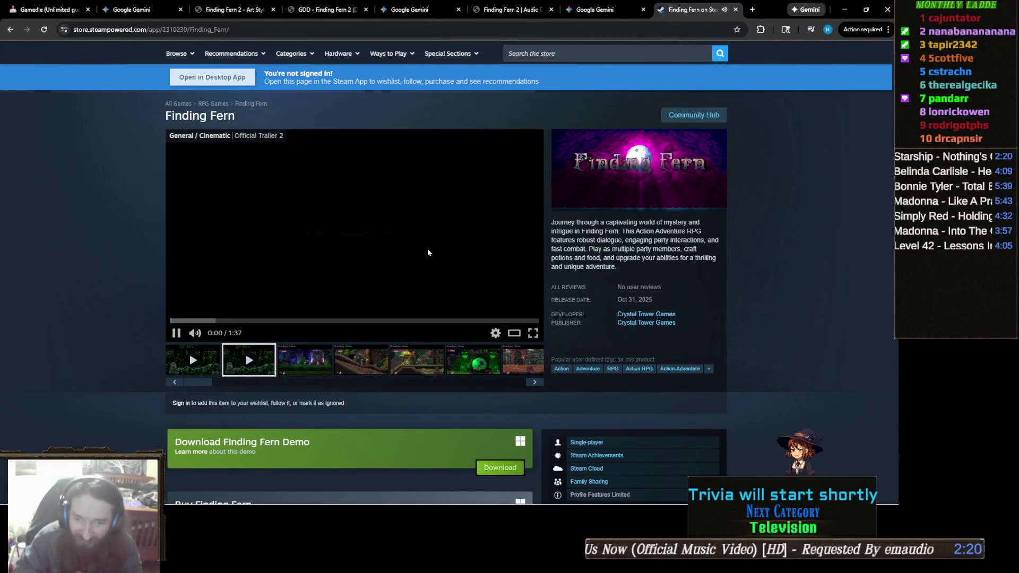
click(428, 252)
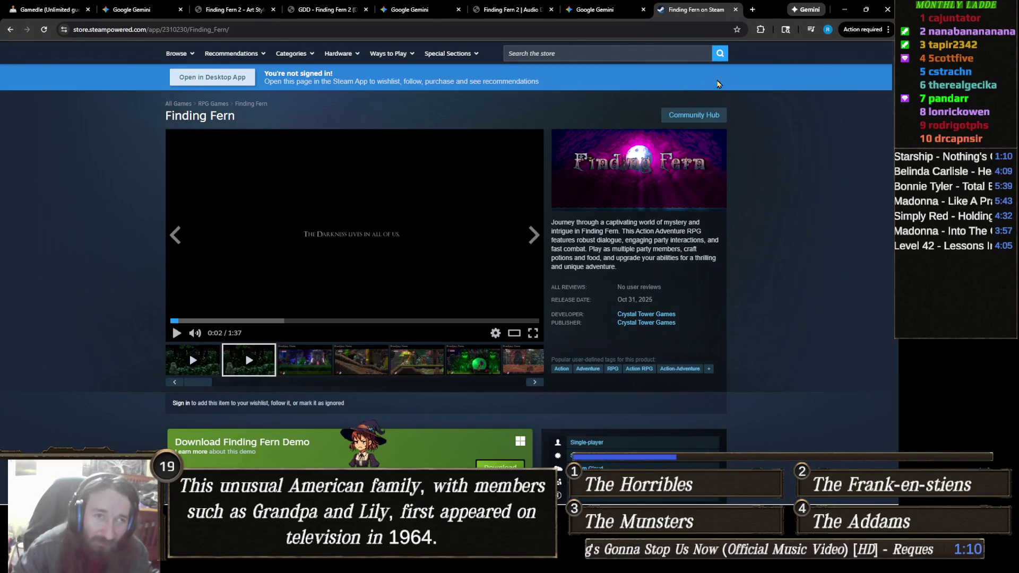
- Close the Finding Fern on Steam tab and return to the Unity editor with Alt+Tab
click(736, 10)
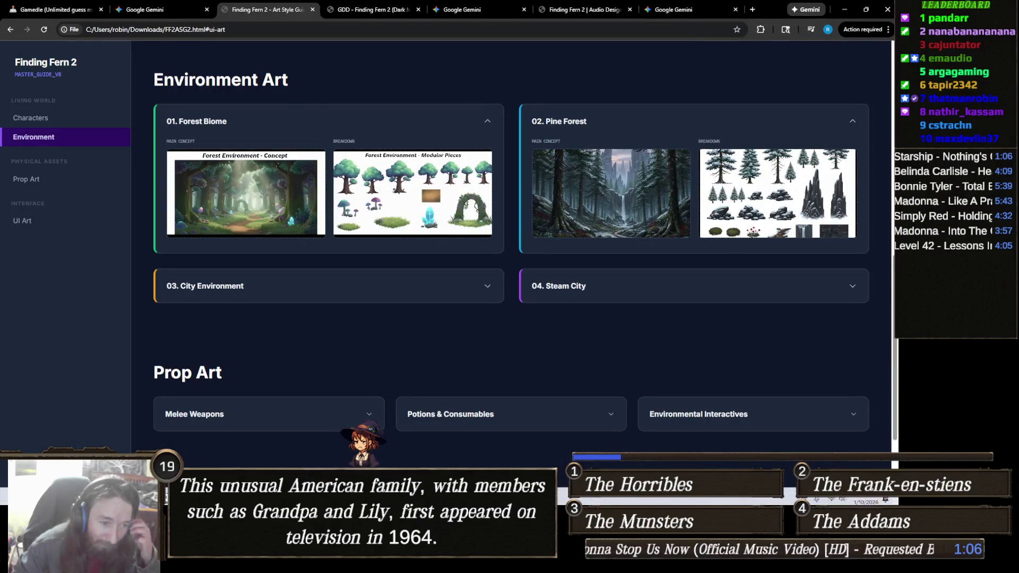
key(alt+Tab)
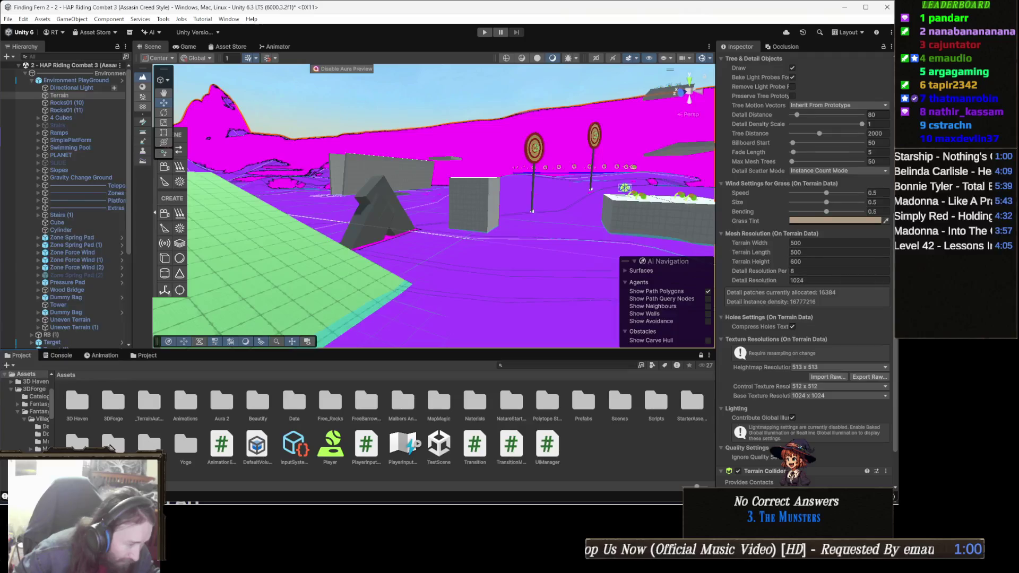
- Open the Rocky Hills Light Pack's ATSG_Sample scene without saving the current scene, then enter play mode
click(77, 445)
double_click(77, 445)
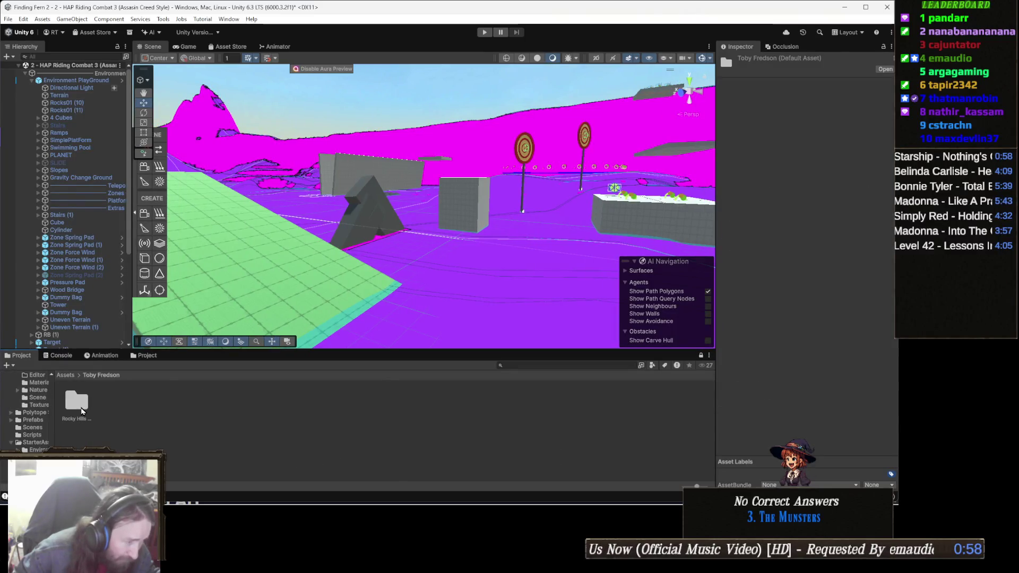
double_click(80, 408)
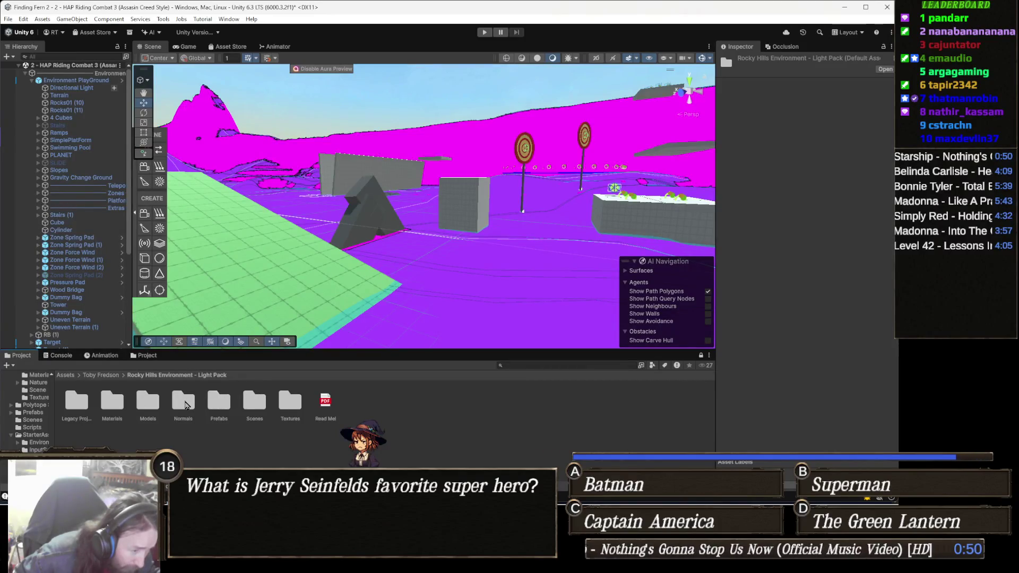
double_click(253, 403)
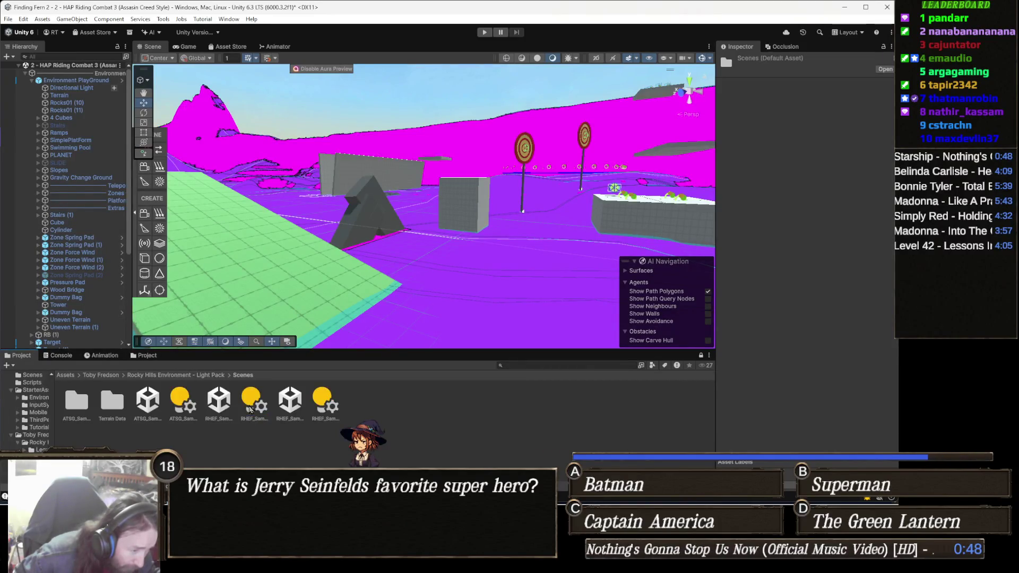
double_click(148, 402)
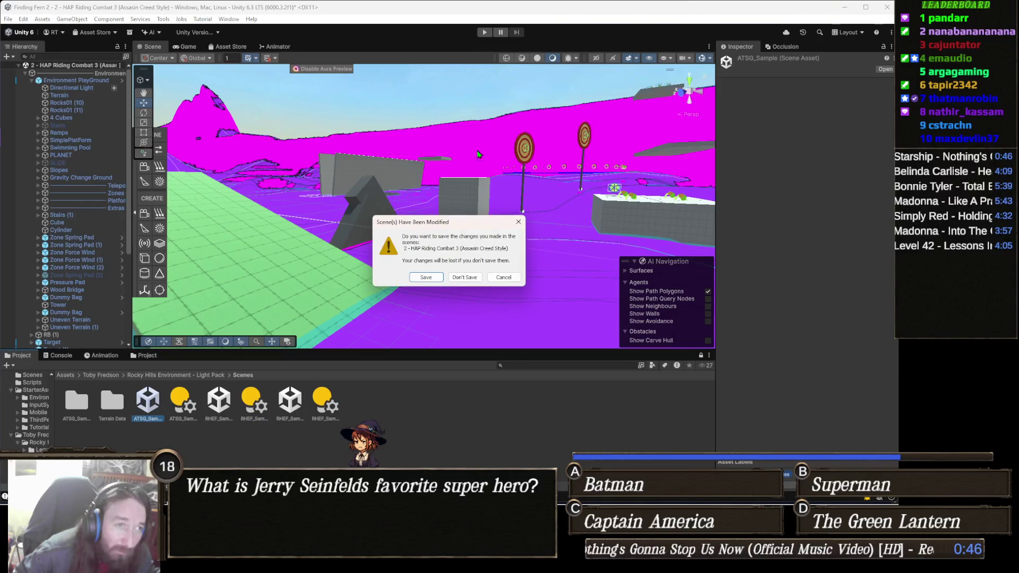
click(466, 277)
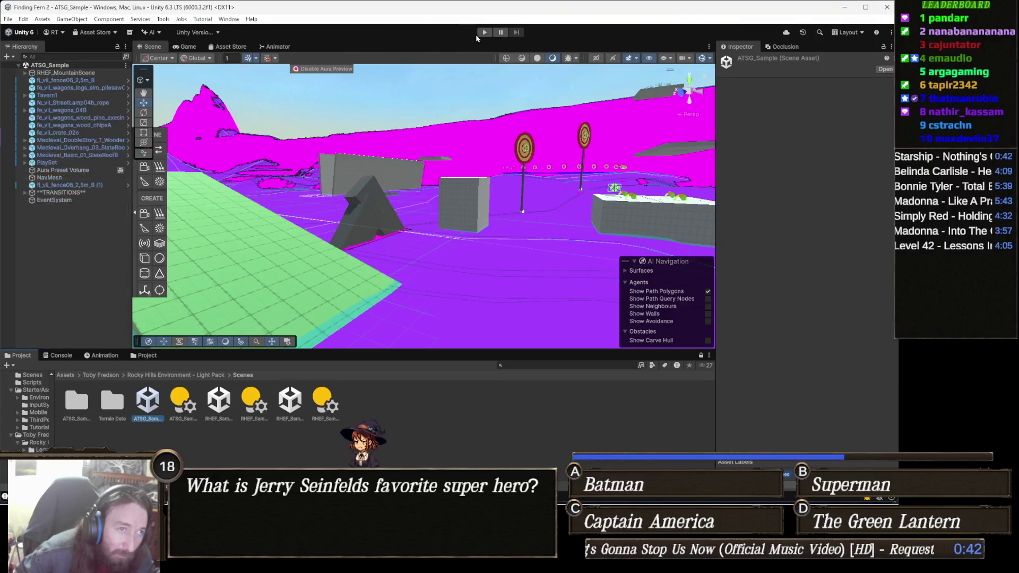
click(485, 32)
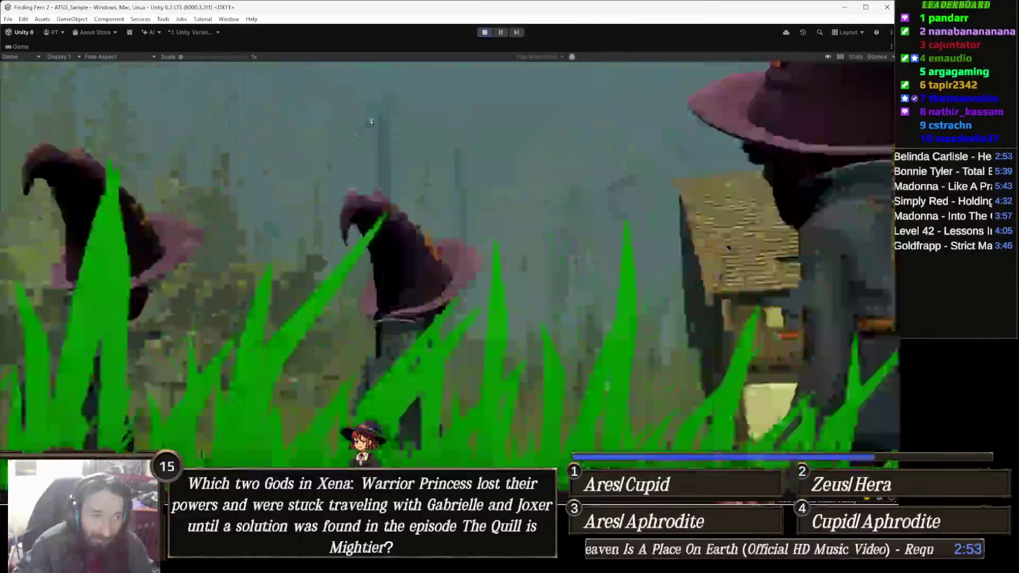
- Exit play mode with Ctrl+P to return to the ATSG_Sample scene in the editor
key(ctrl+p)
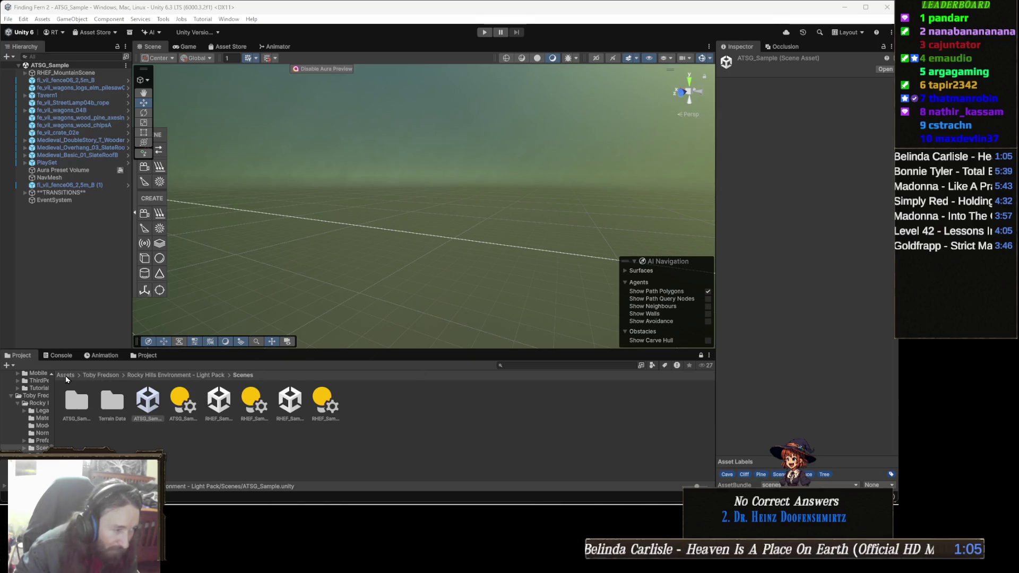
- Open the 2 - HAP Riding Combat 3 (Assasin Creed Style) demo scene from Horse AnimSet Pro's demos
click(145, 355)
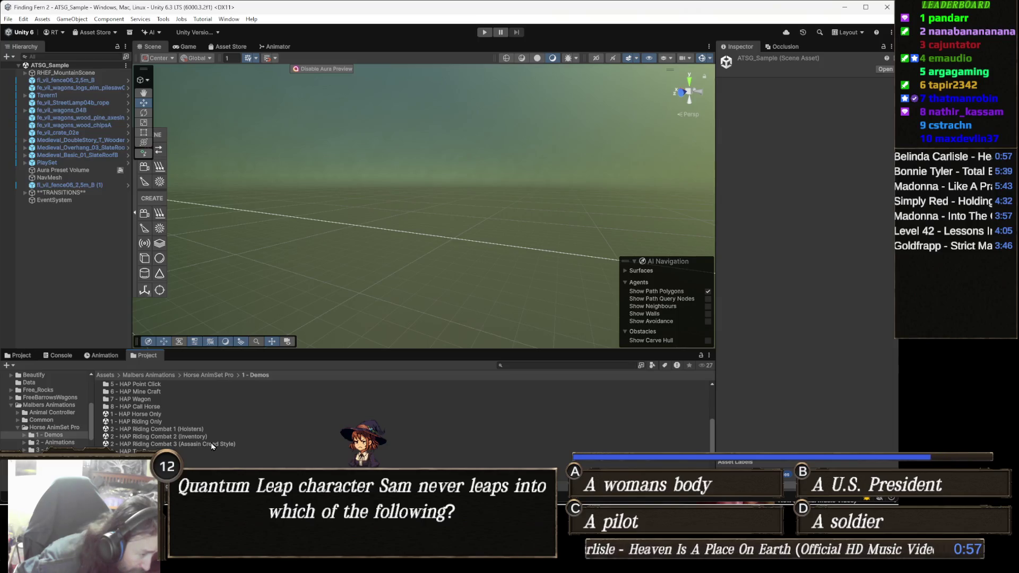
scroll(211, 446, down, 2)
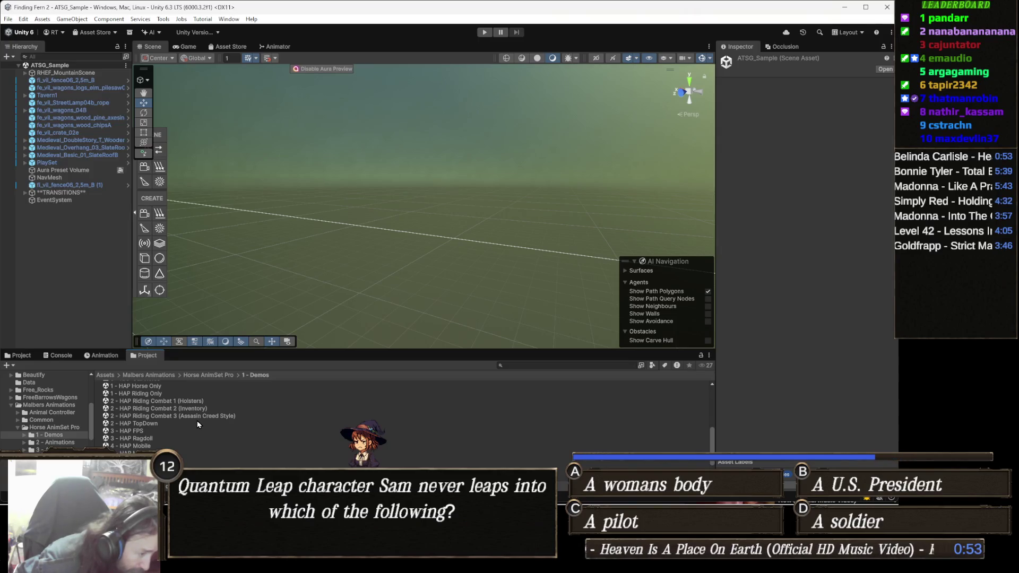
click(212, 417)
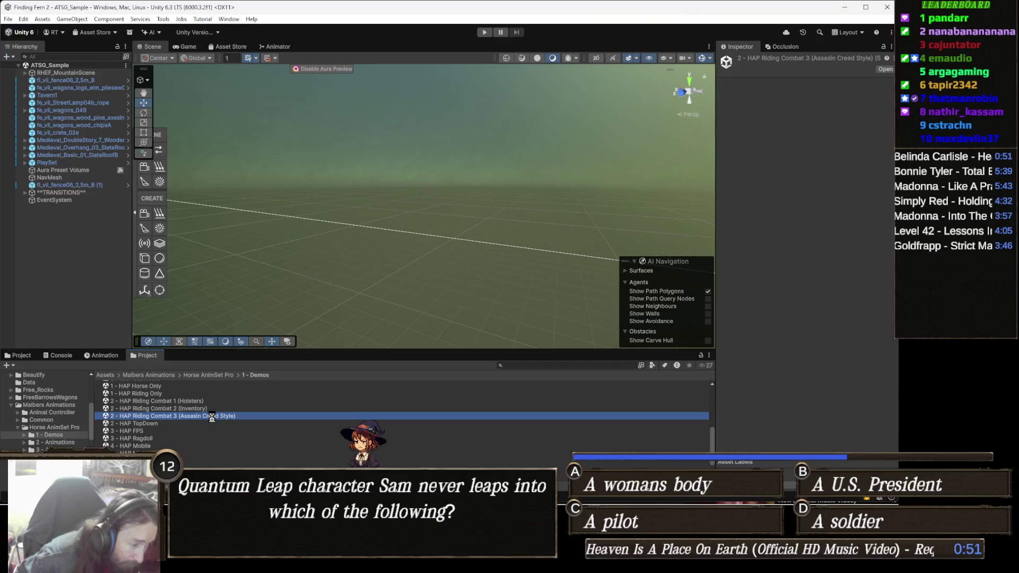
double_click(218, 418)
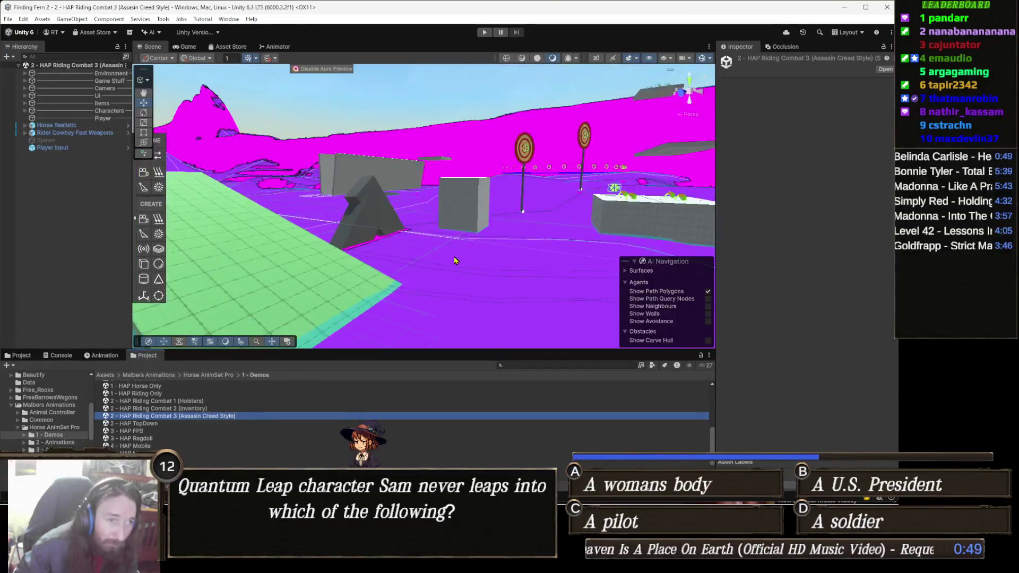
- Inspect the Help Panel (01), Environment PlayGround and magenta Terrain objects in the Hierarchy
right_click(397, 214)
click(529, 211)
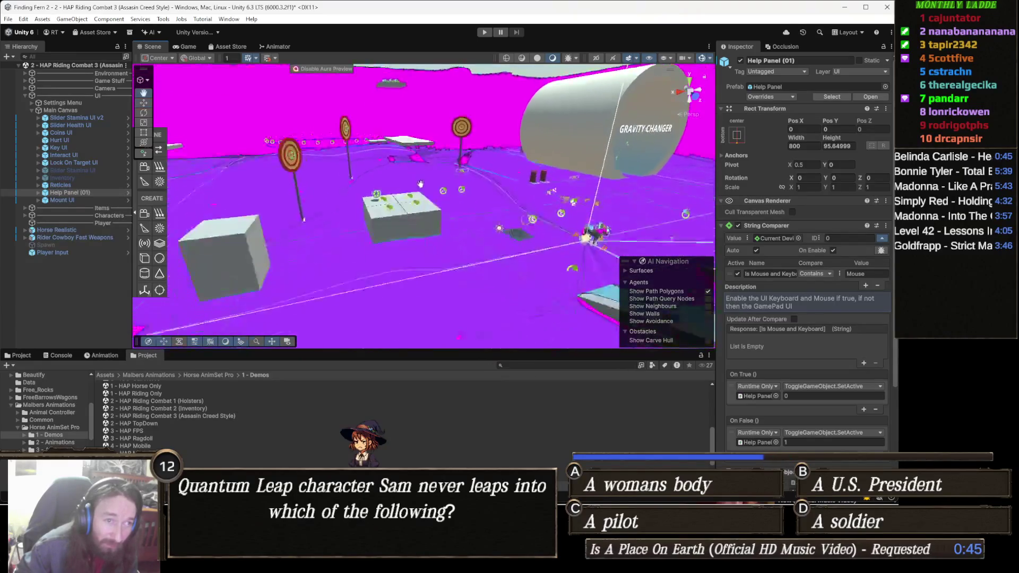
click(433, 286)
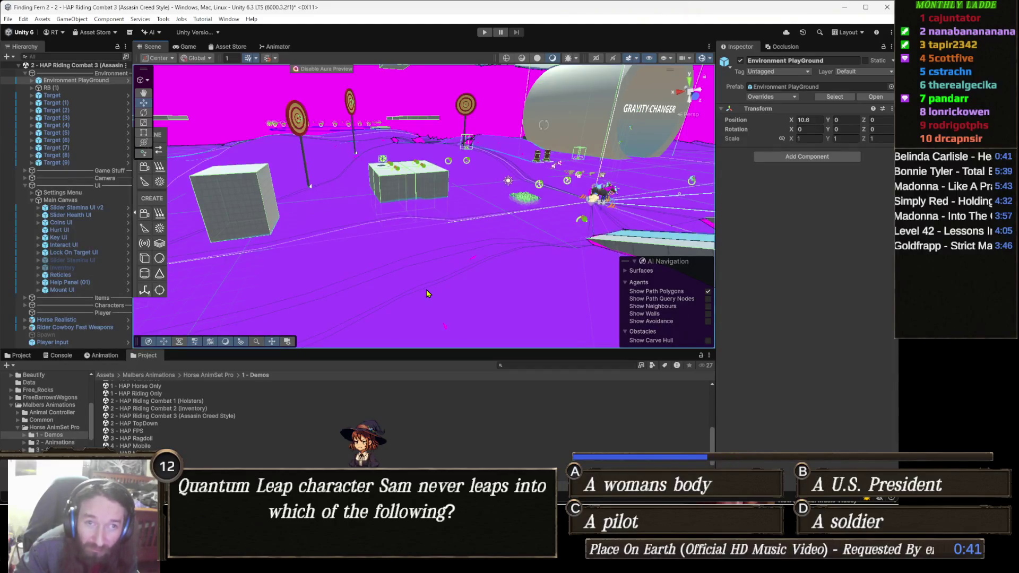
click(428, 292)
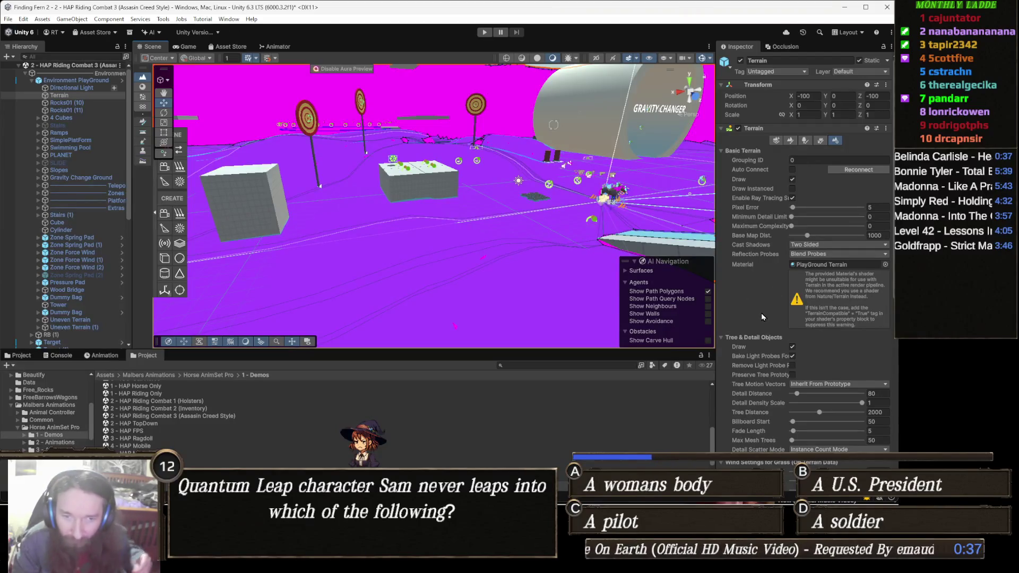
- Set the PlayGround Terrain material's shader to Nature/Terrain/Standard, then orbit the Scene view
click(848, 265)
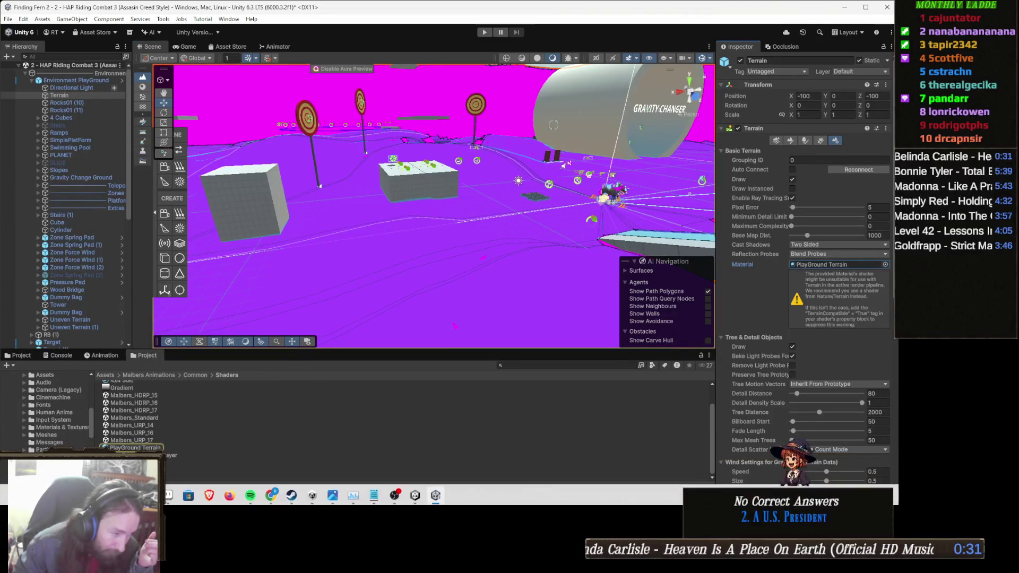
click(165, 450)
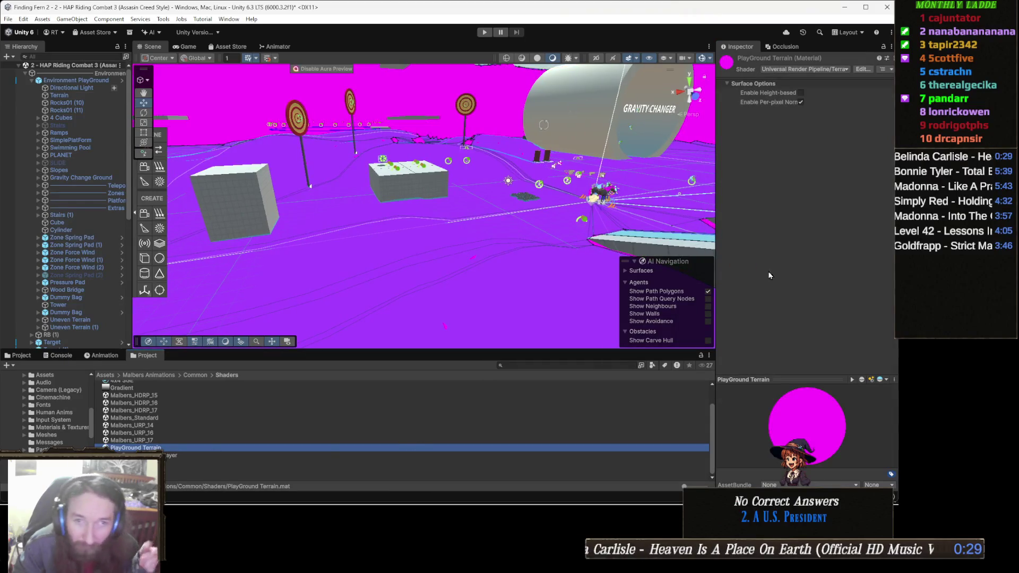
click(834, 69)
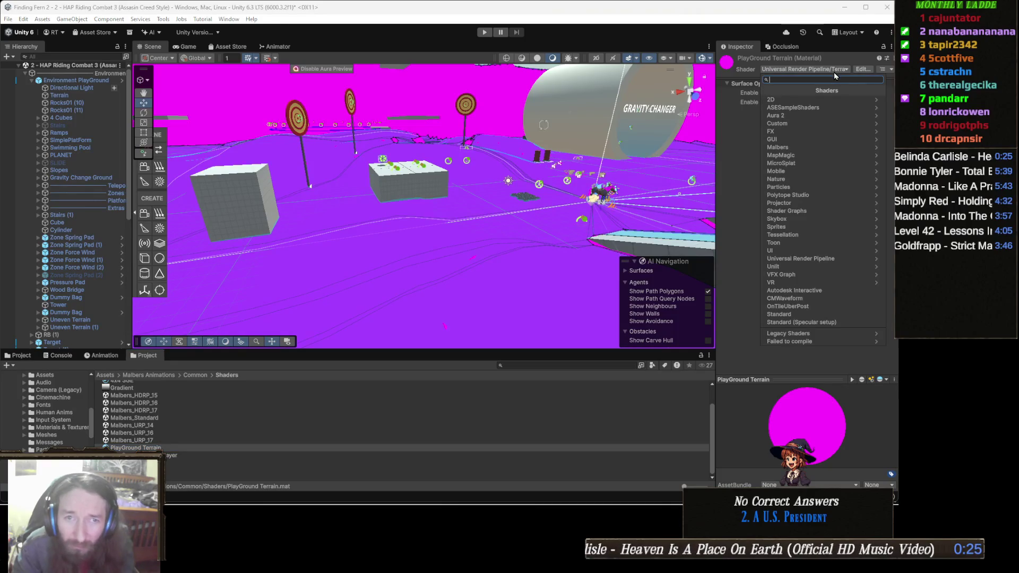
text(terr)
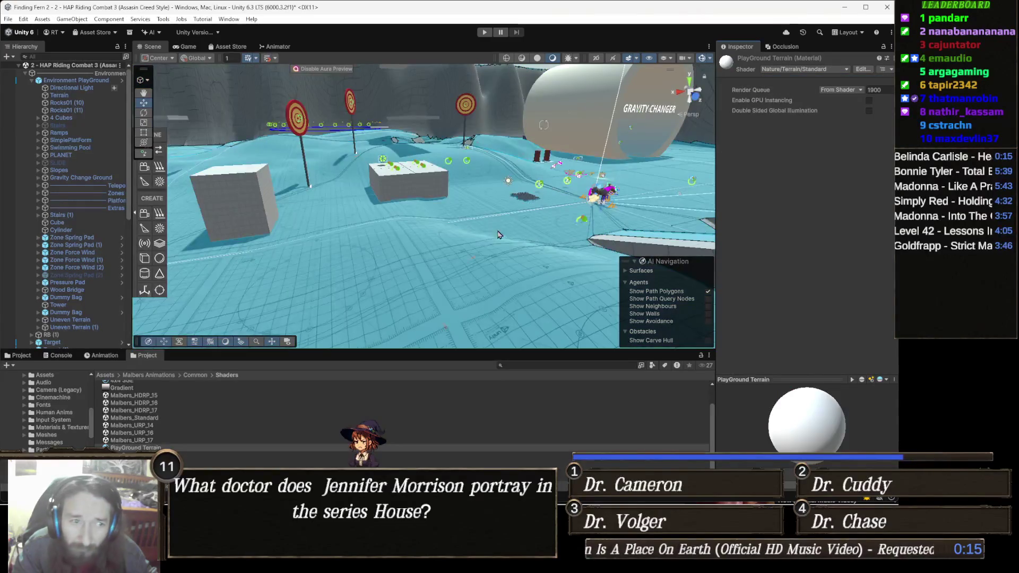
mouse_move(467, 229)
mouse_down()
mouse_move(594, 228)
mouse_move(466, 46)
mouse_up()
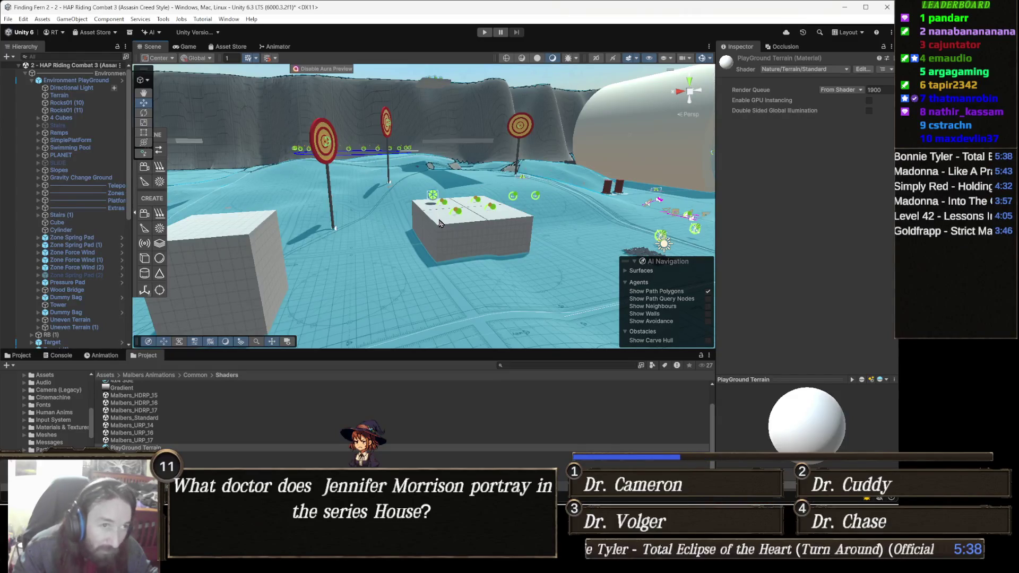
key(f)
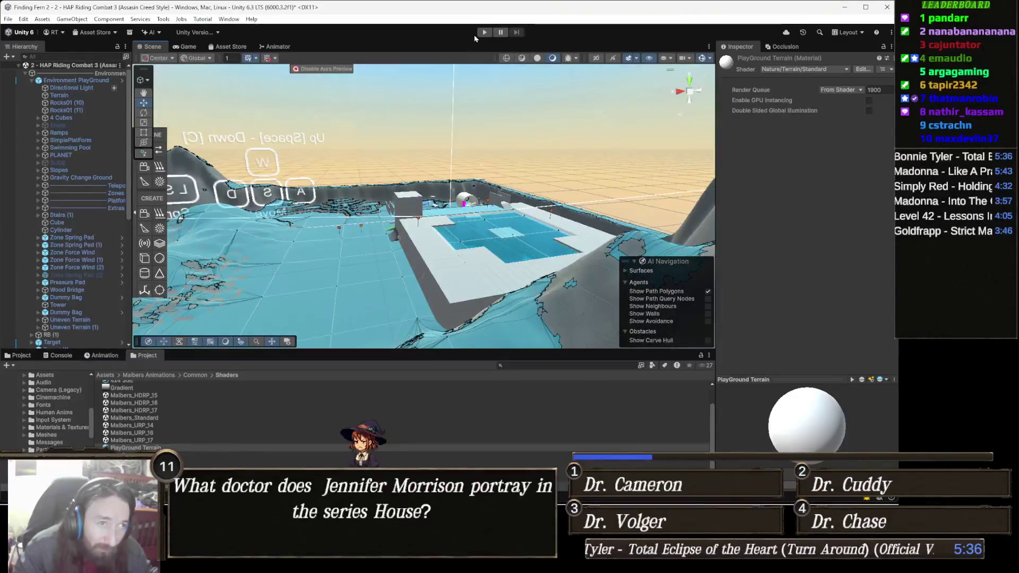
click(485, 32)
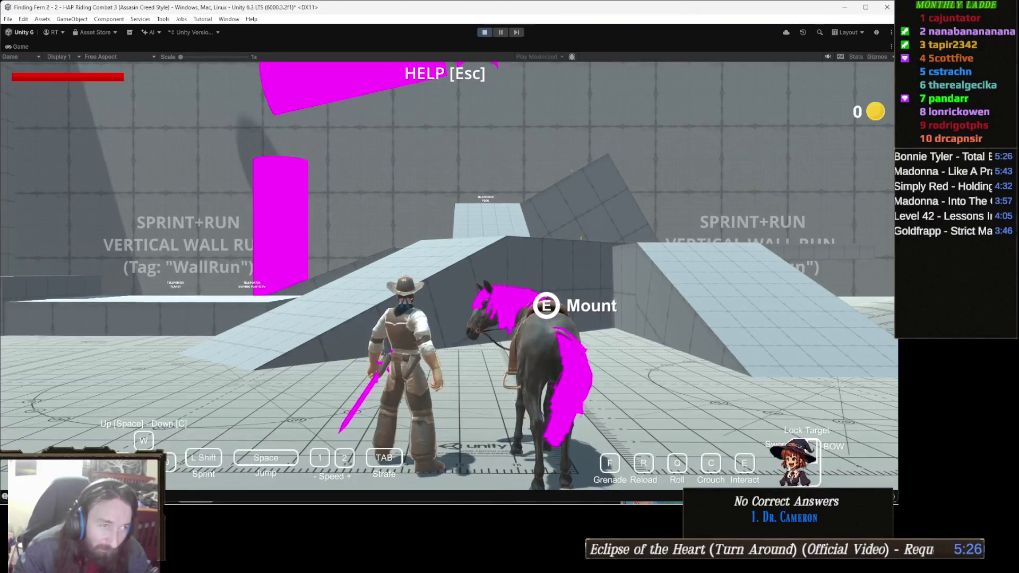
key(Escape)
key(Escape)
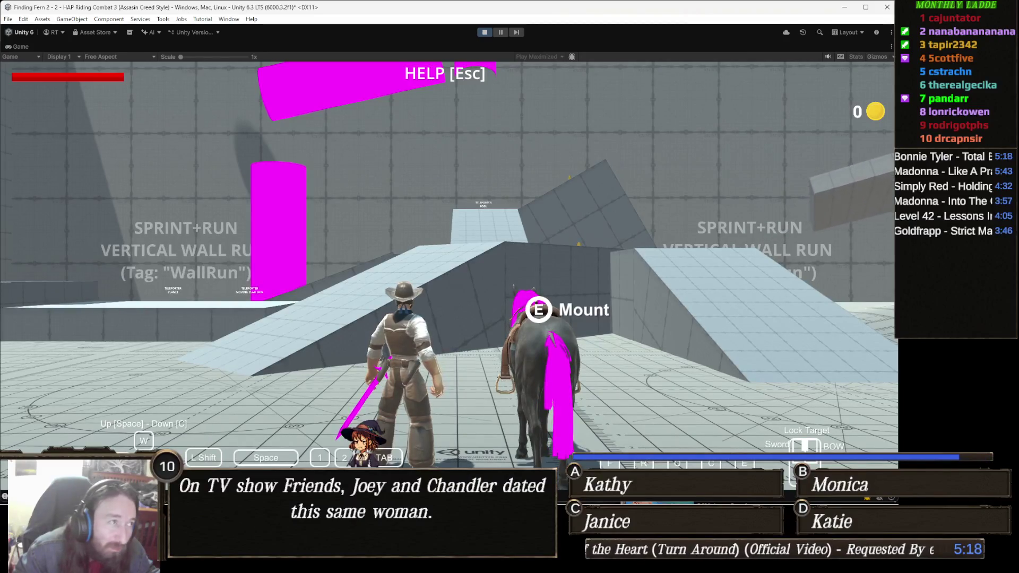
key(Escape)
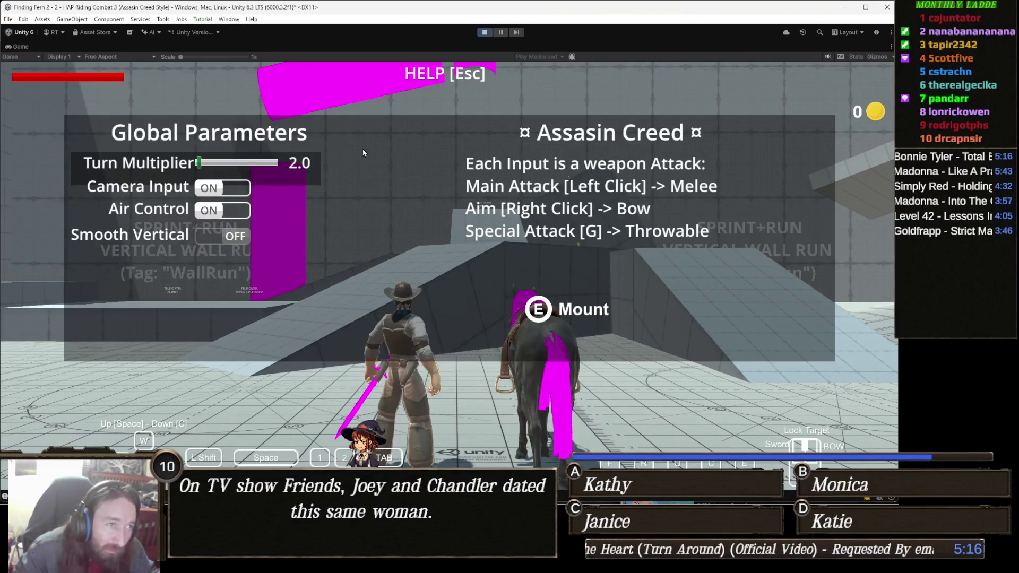
key(Escape)
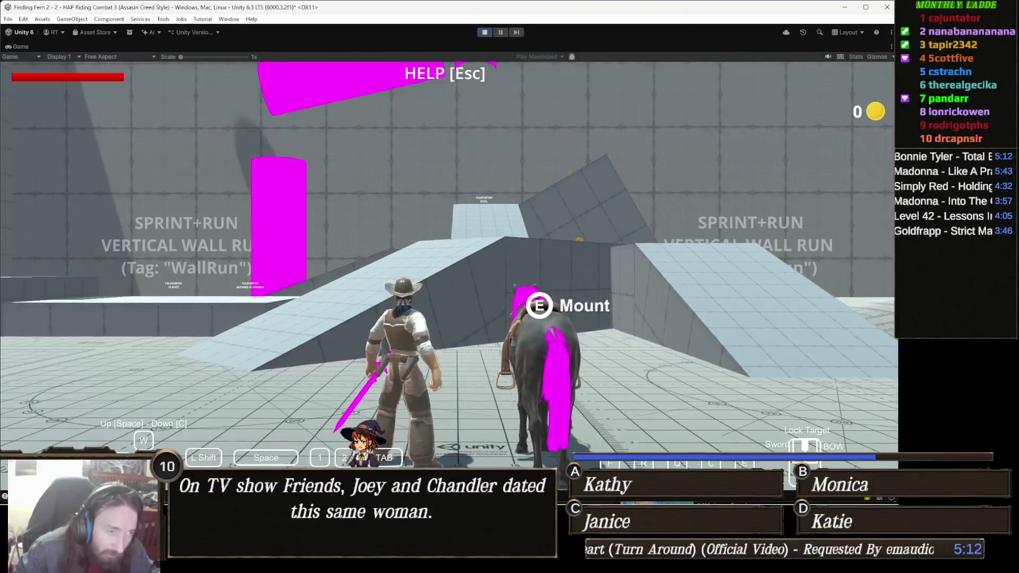
key(Escape)
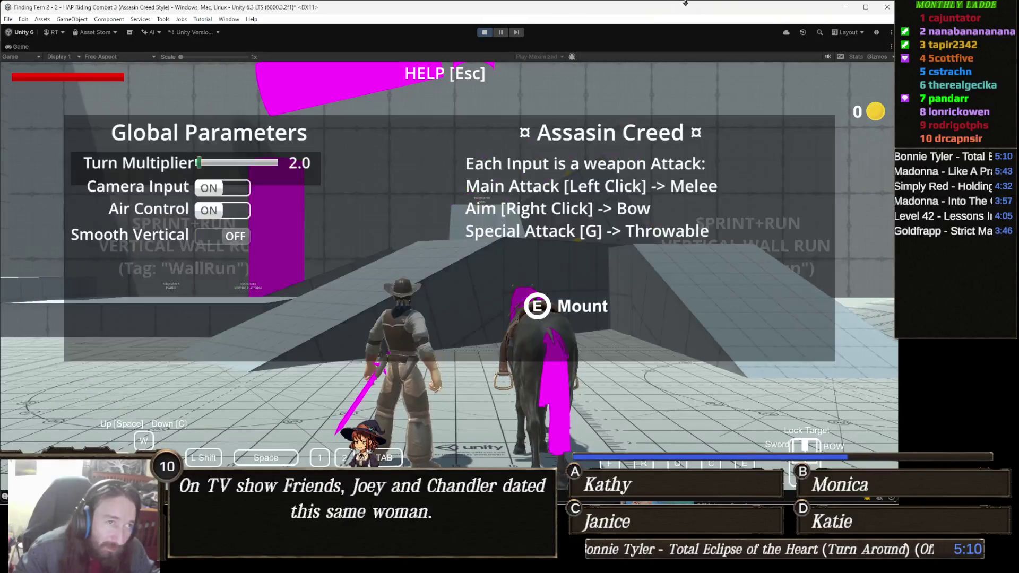
click(485, 32)
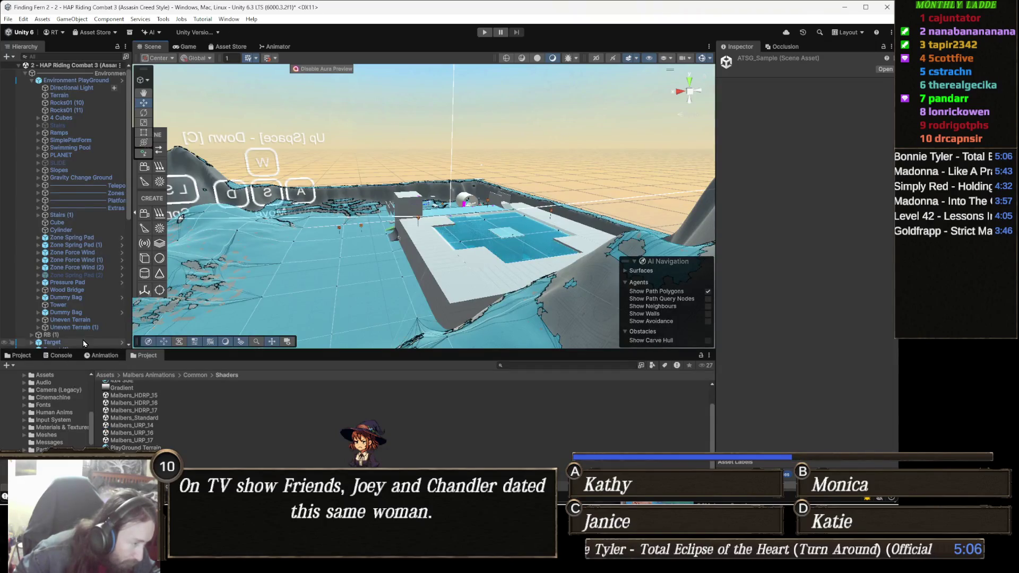
- Review the Console log, including the Leak Detected message, then play the Riding Combat scene again
click(61, 356)
scroll(98, 446, up, 10)
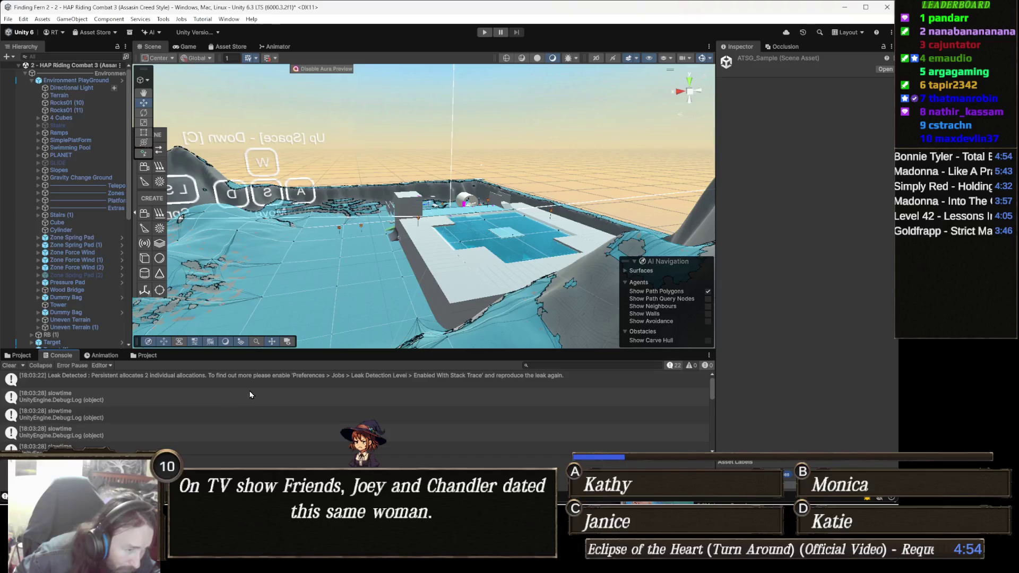
click(270, 378)
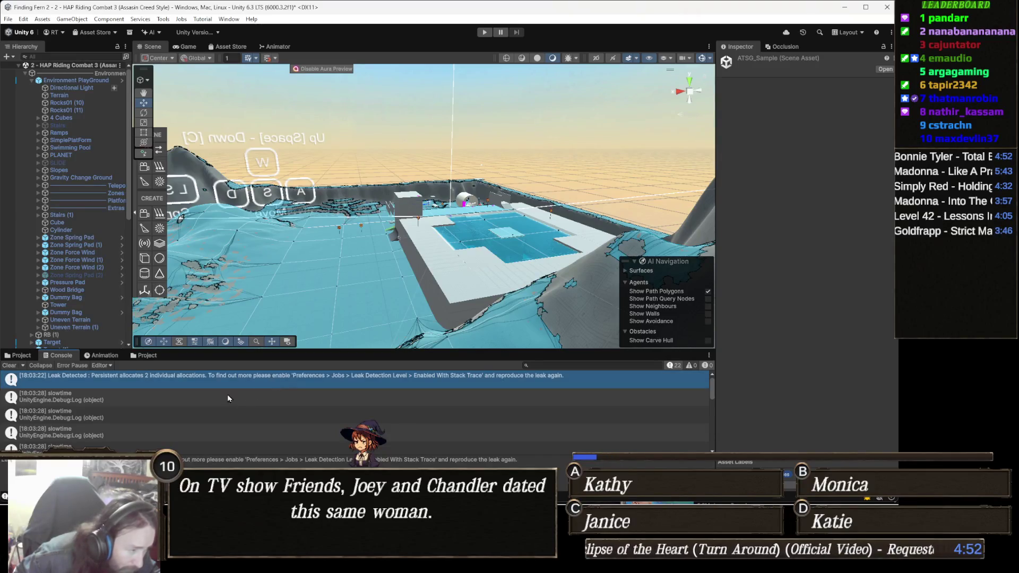
scroll(184, 406, down, 3)
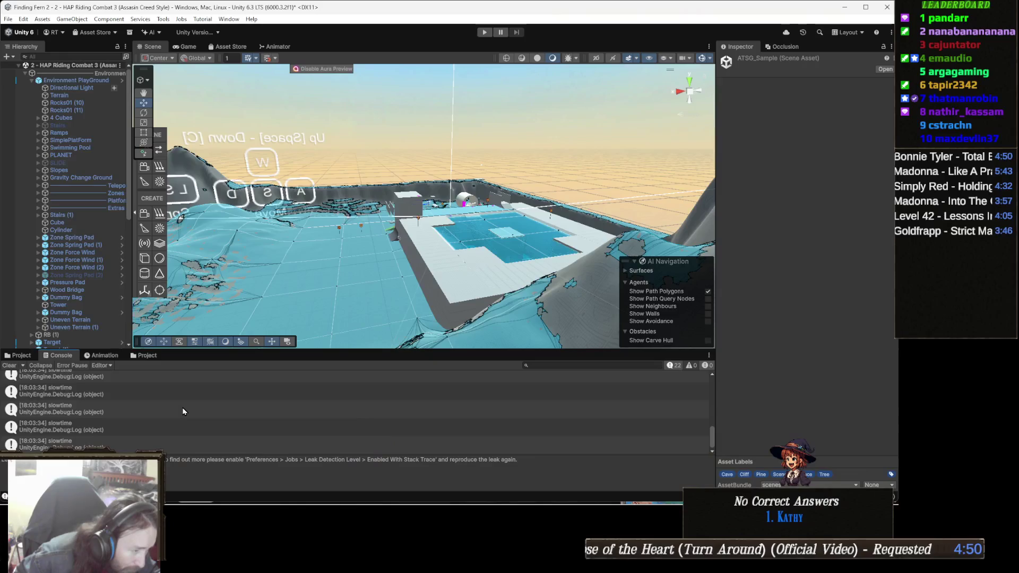
click(482, 32)
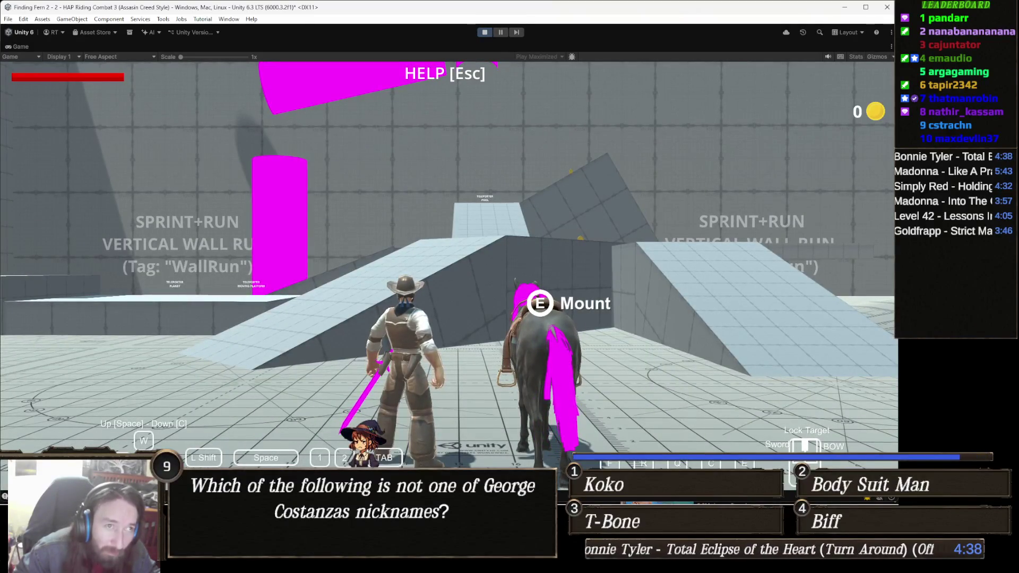
- Show the in-game help panel with Global Parameters and Assasin Creed attack inputs using Esc
key(Escape)
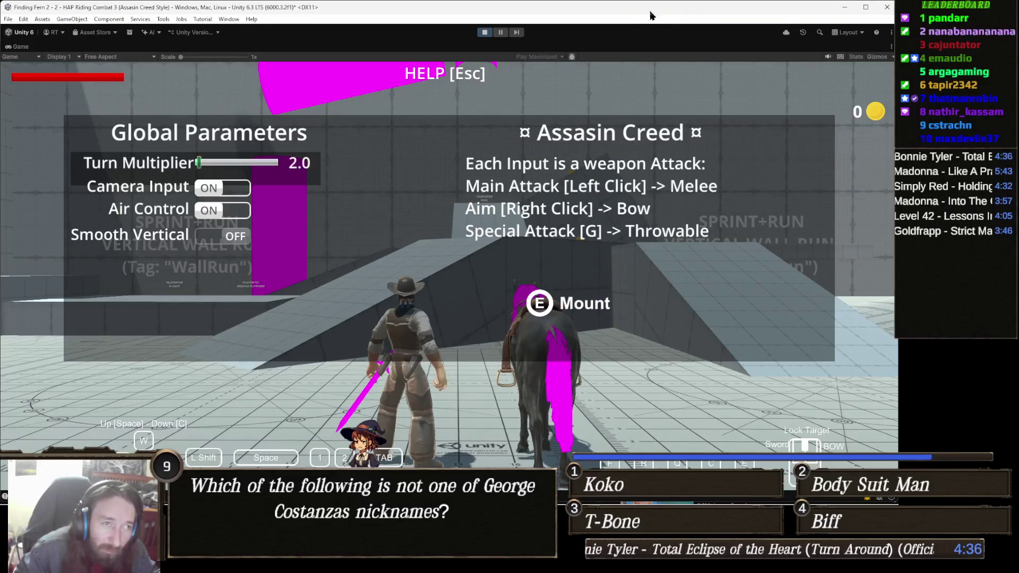
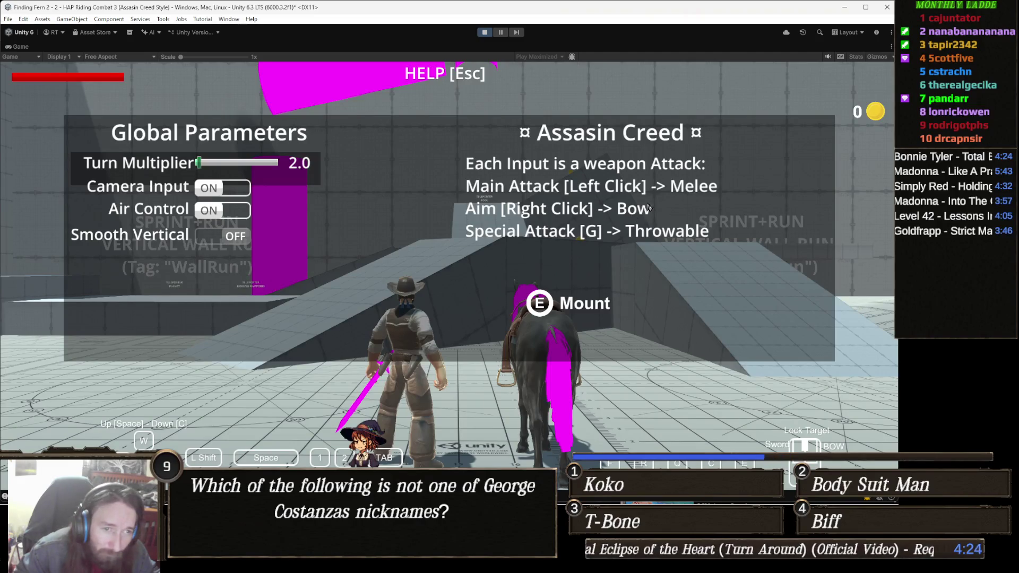
- Restart Play mode and run the cowboy up the ramps, jumping onto the wall-run wall
click(485, 33)
click(485, 33)
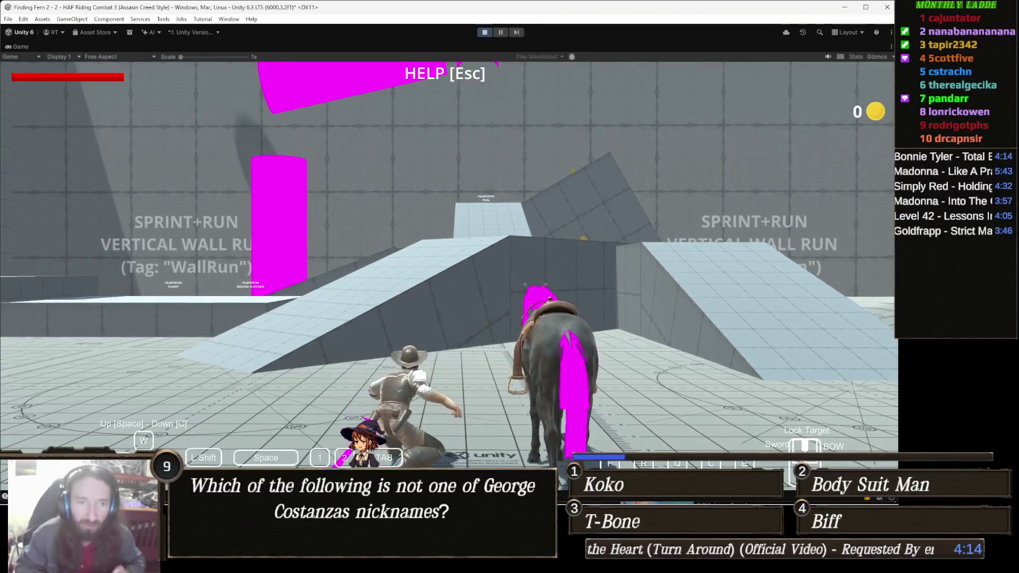
key(w)
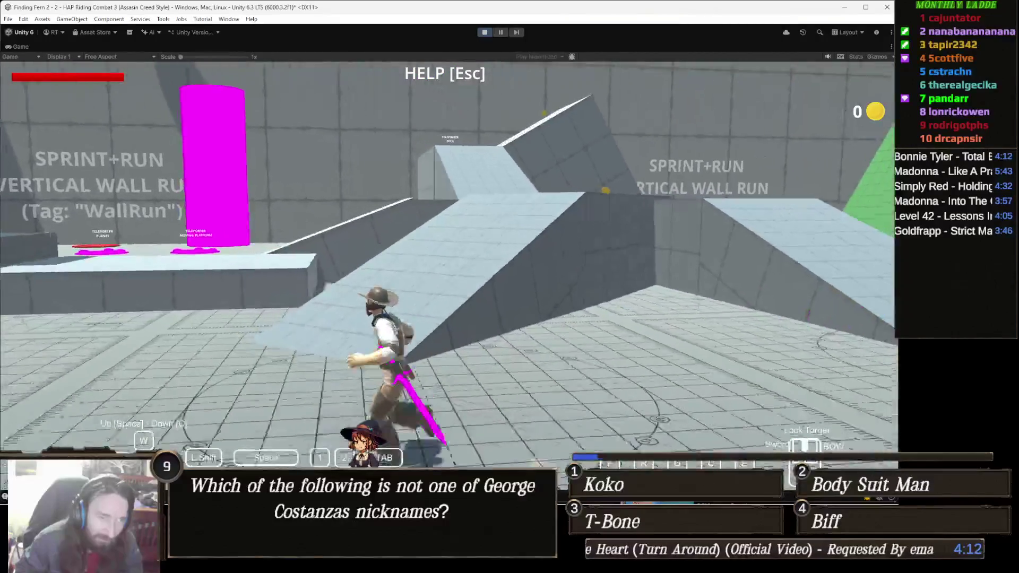
click(449, 264)
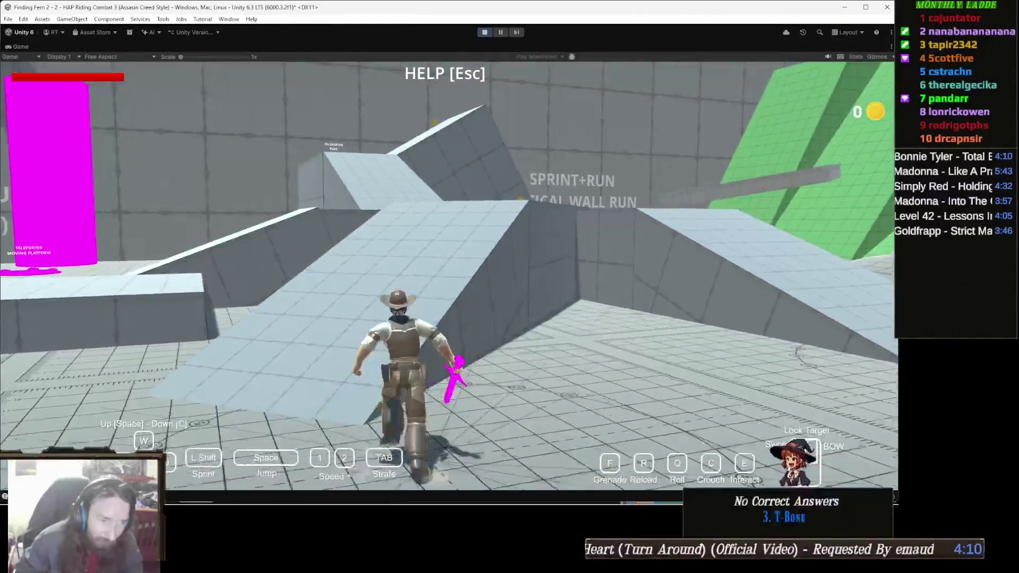
key(w)
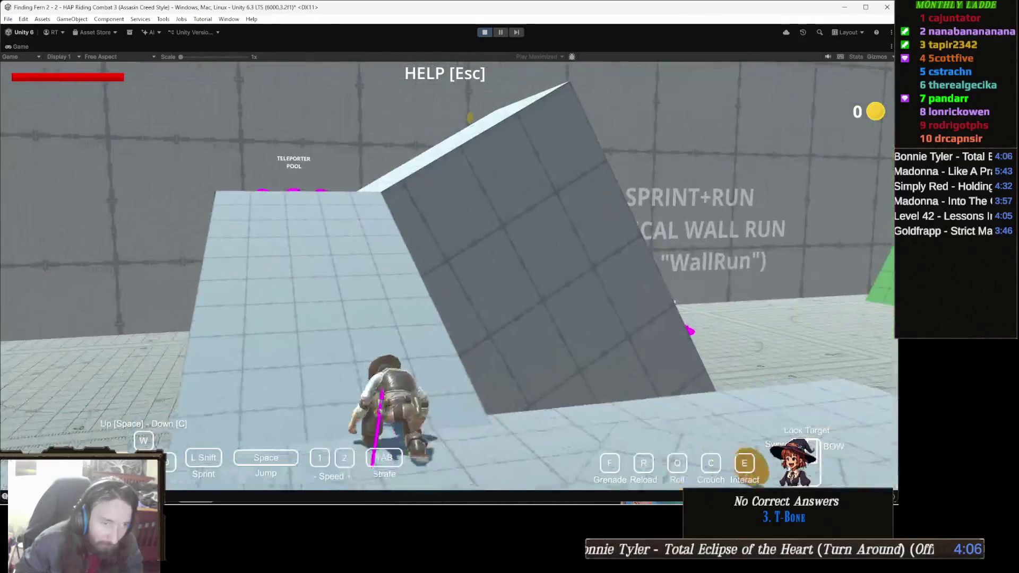
key(d)
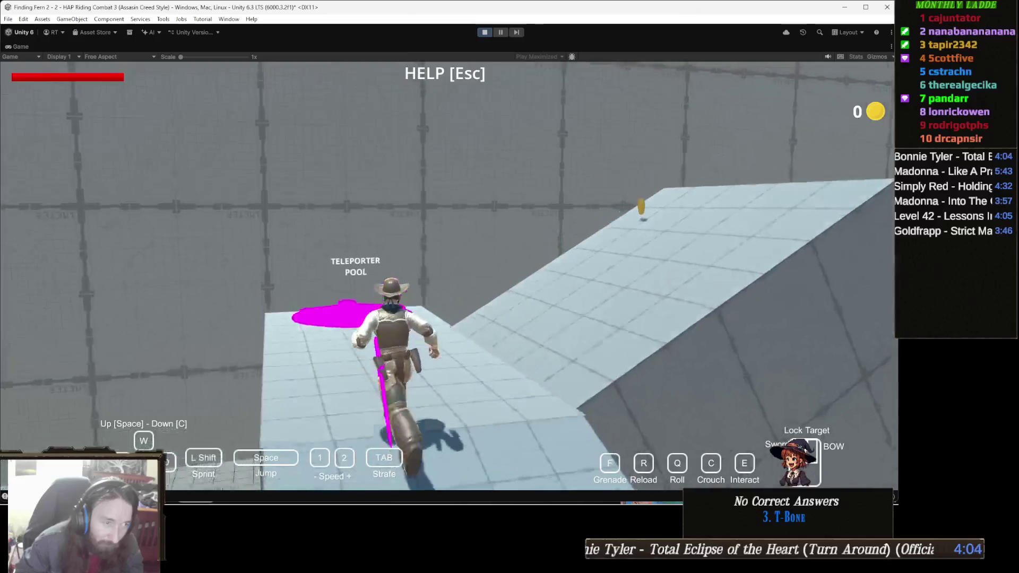
key(w)
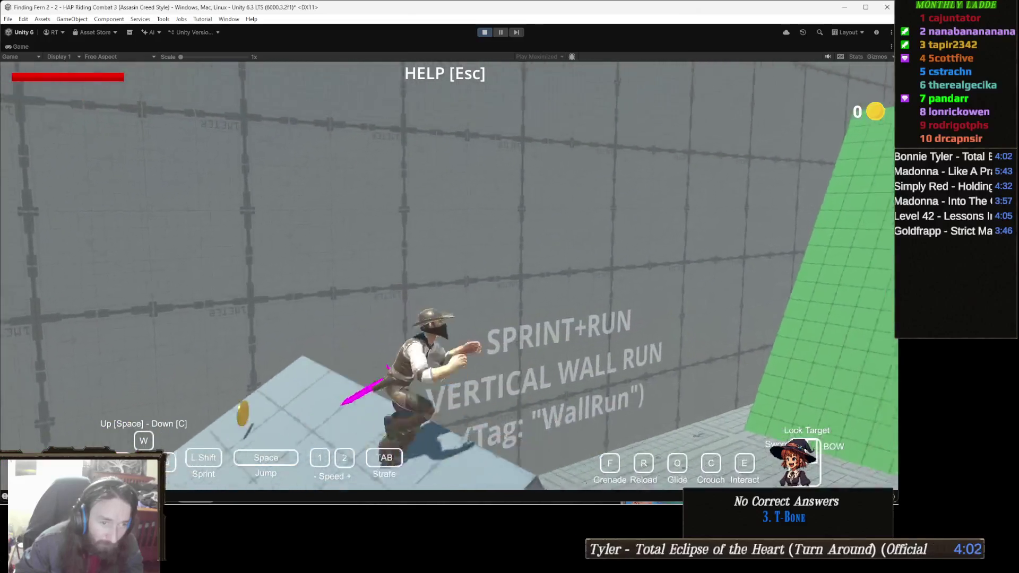
key(space)
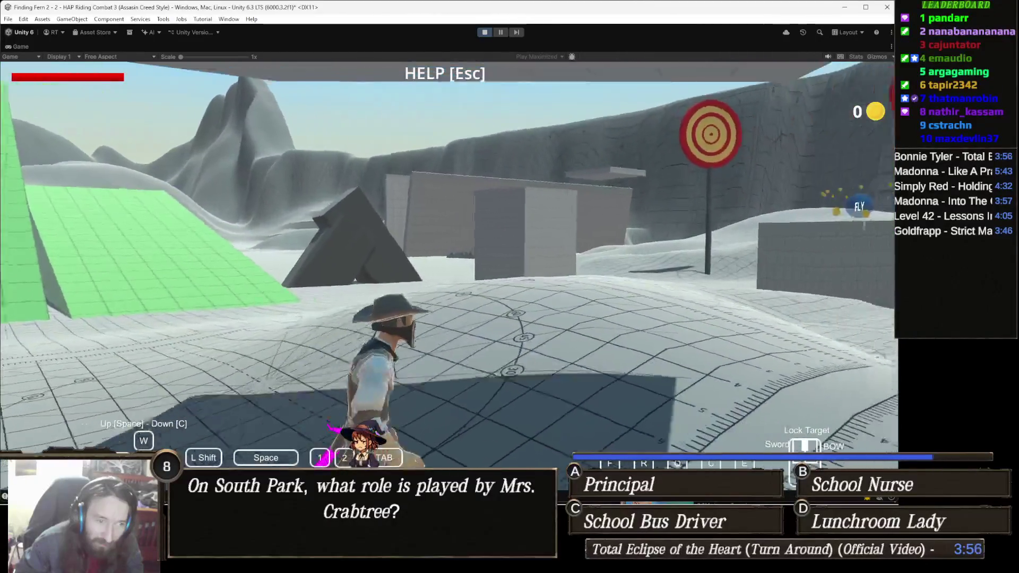
- Raise Turn Multiplier to 50.00 in the Global Parameters help panel, then close it
key(Escape)
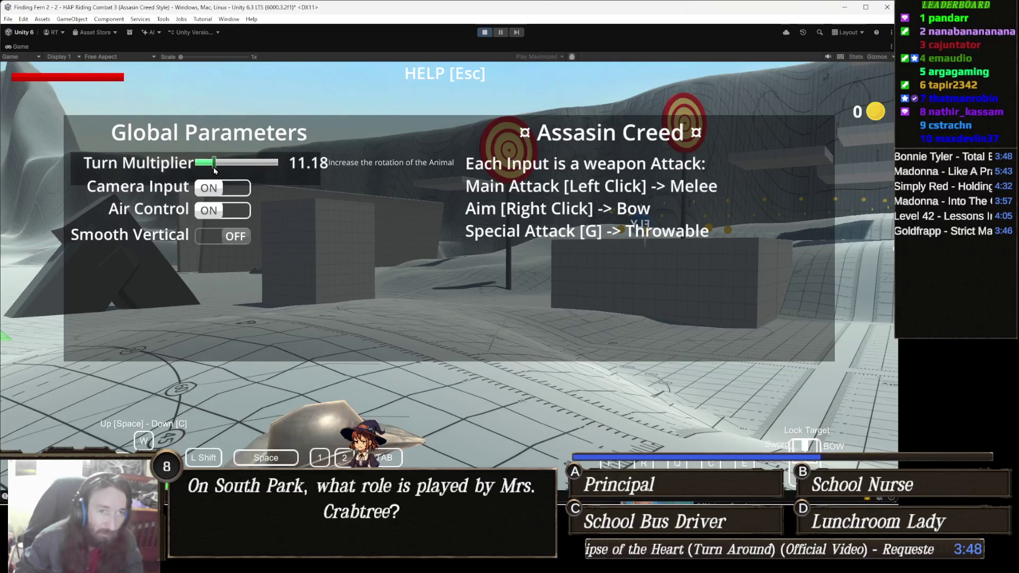
key(Escape)
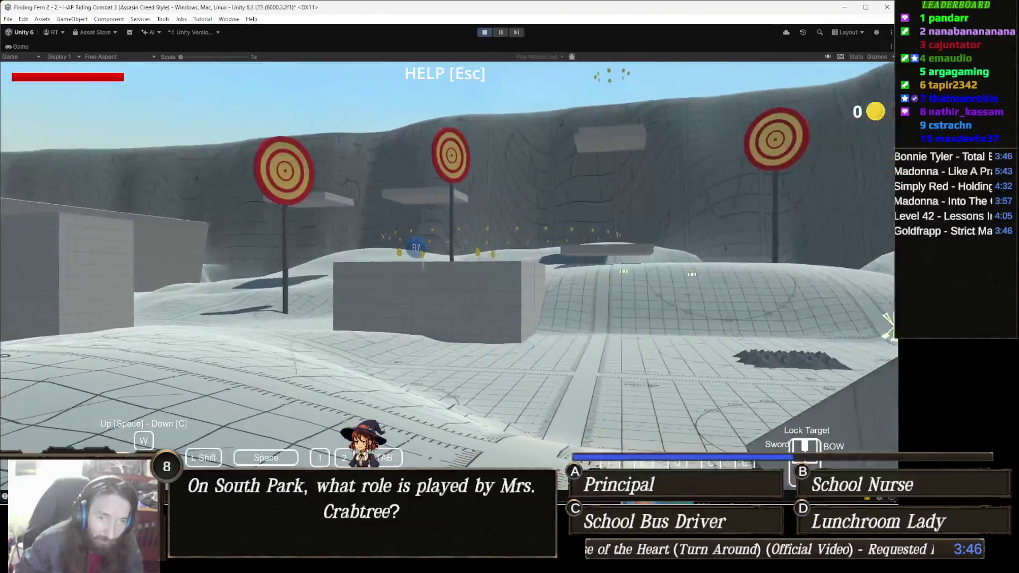
key(Escape)
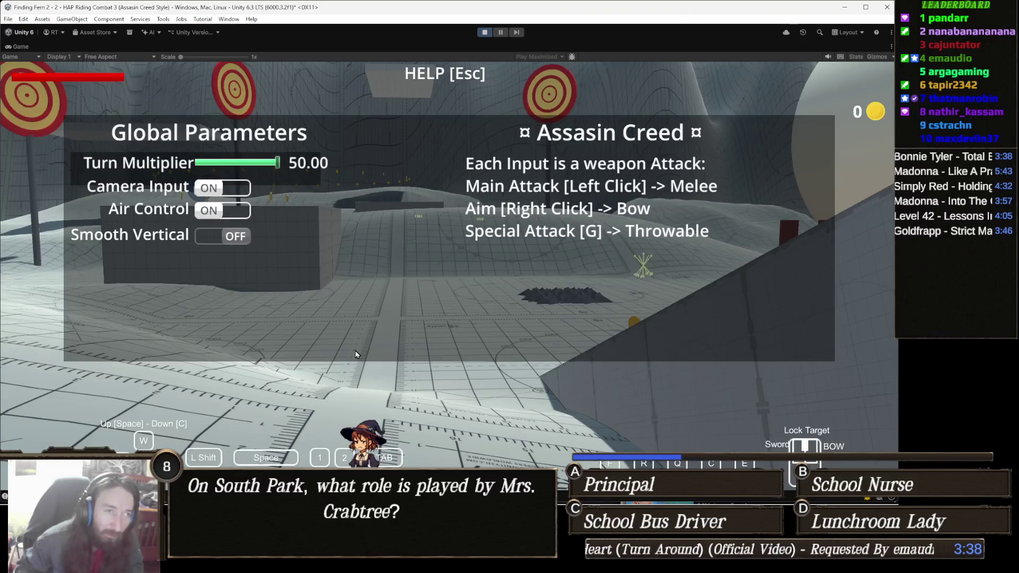
key(Escape)
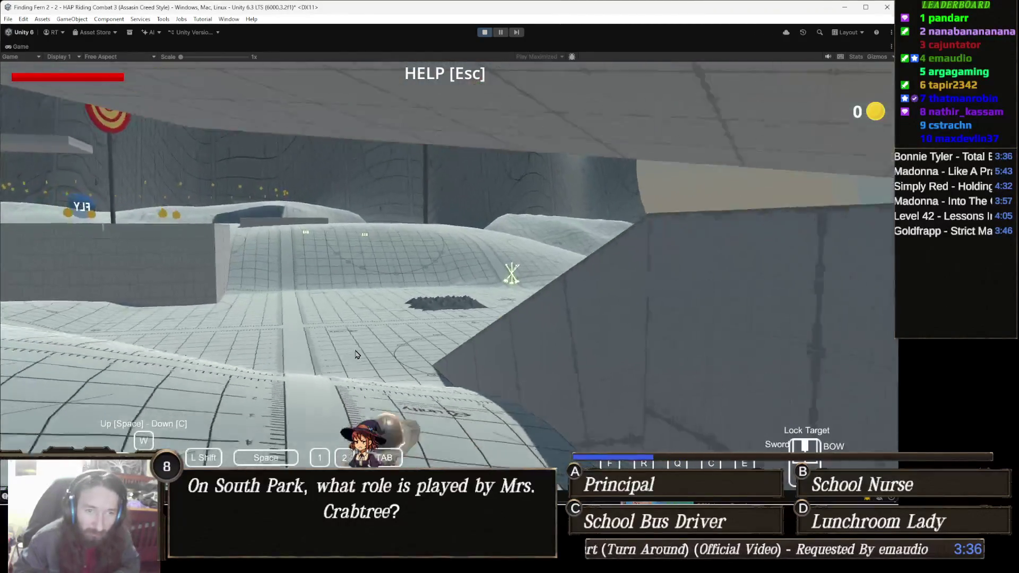
- Run the cowboy to the saddled horse, swinging the sword and collecting one coin
key(w)
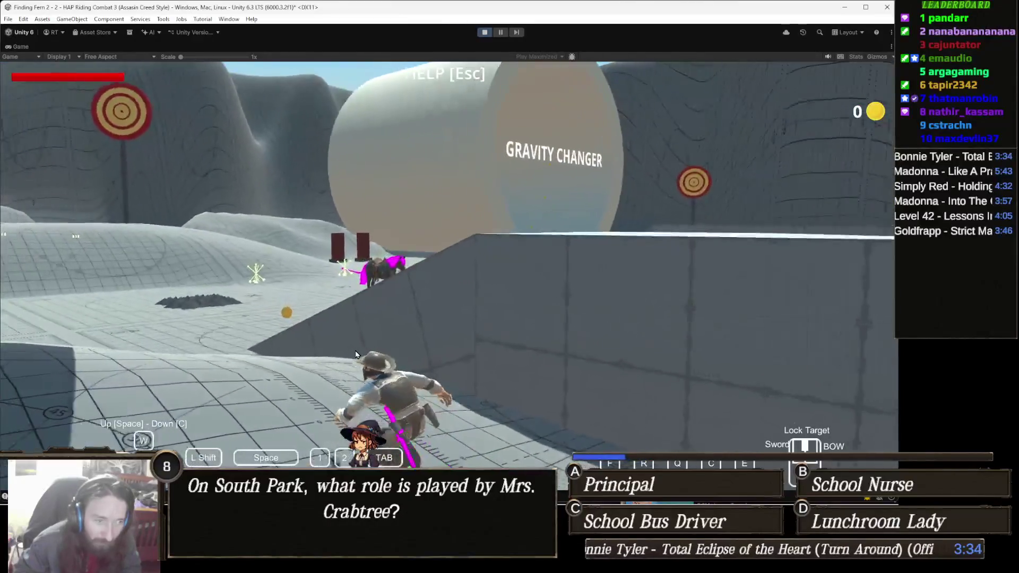
key(s)
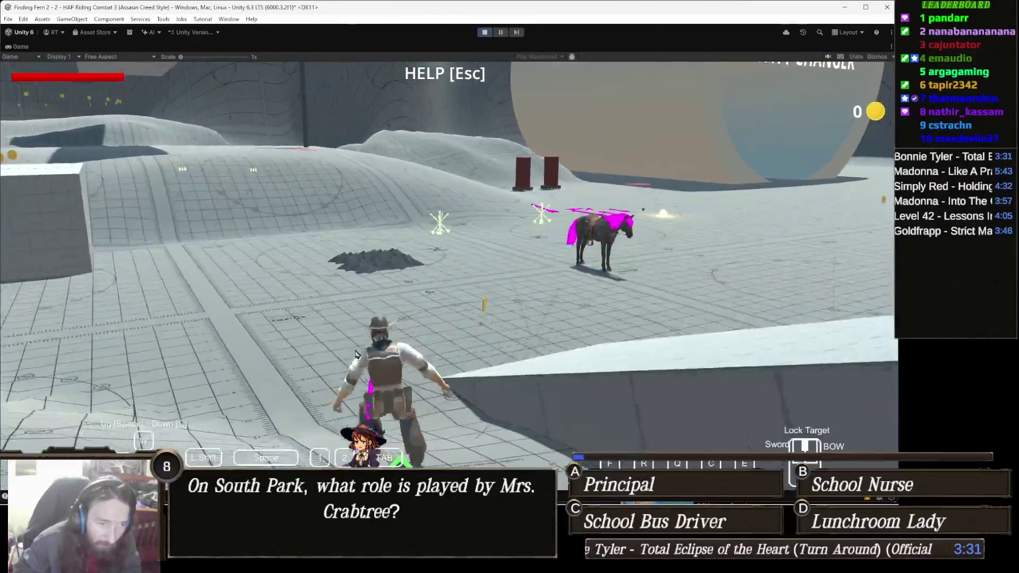
key(w)
click(355, 355)
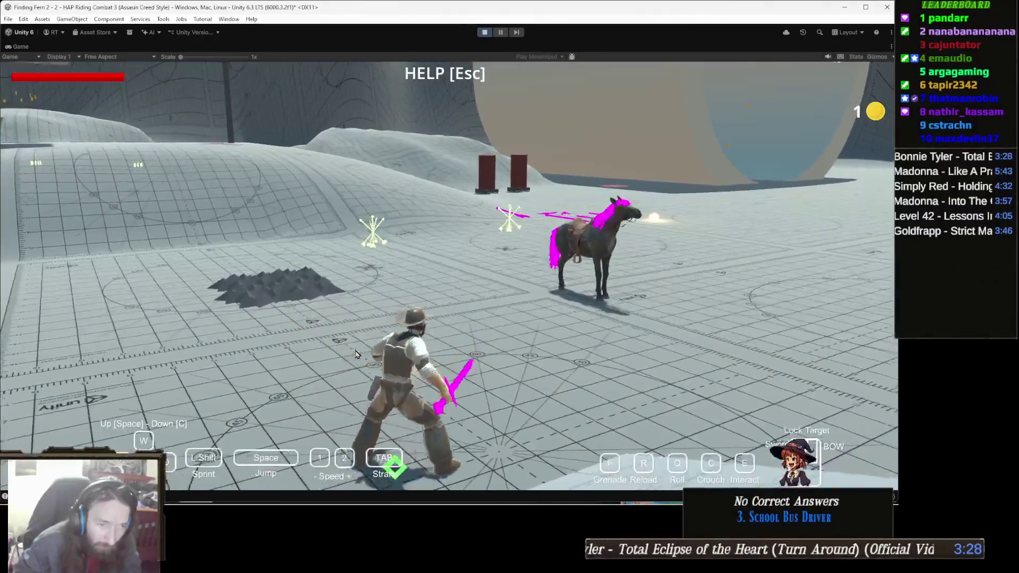
click(355, 354)
key(w)
click(356, 355)
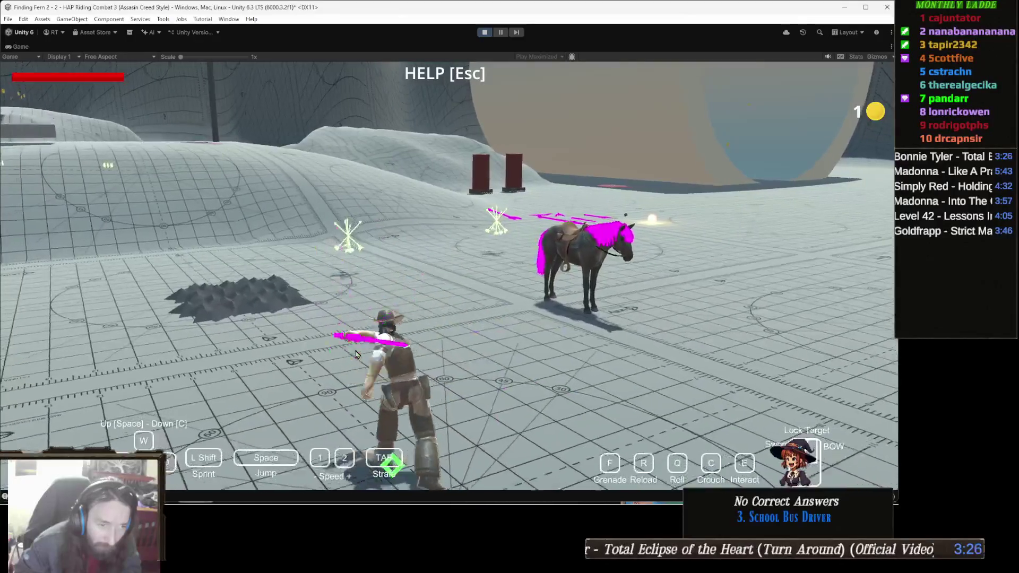
- Mount the horse and ride left past the pillars and the roofed structure
key(w)
key(e)
key(w)
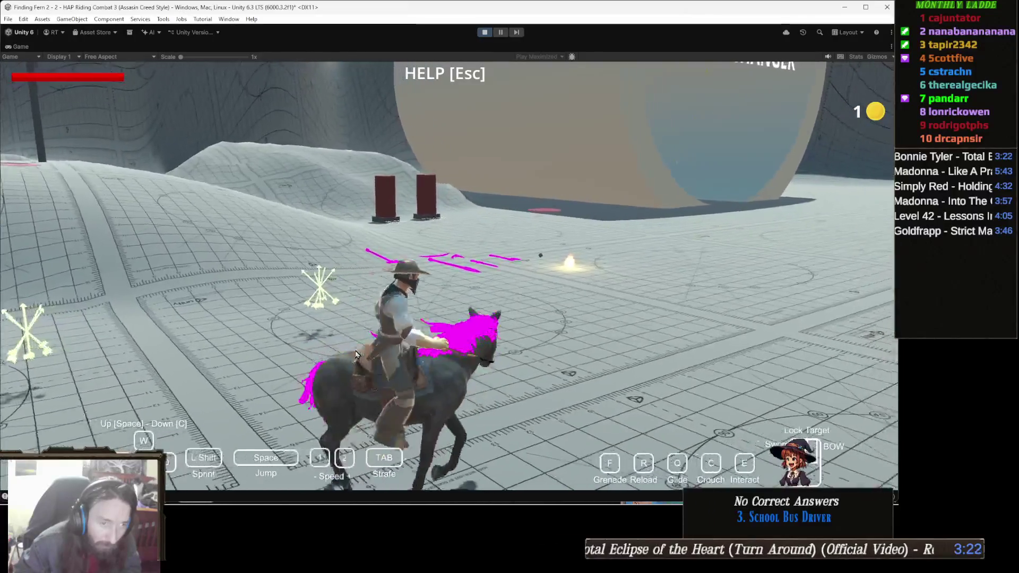
key(w)
key(a)
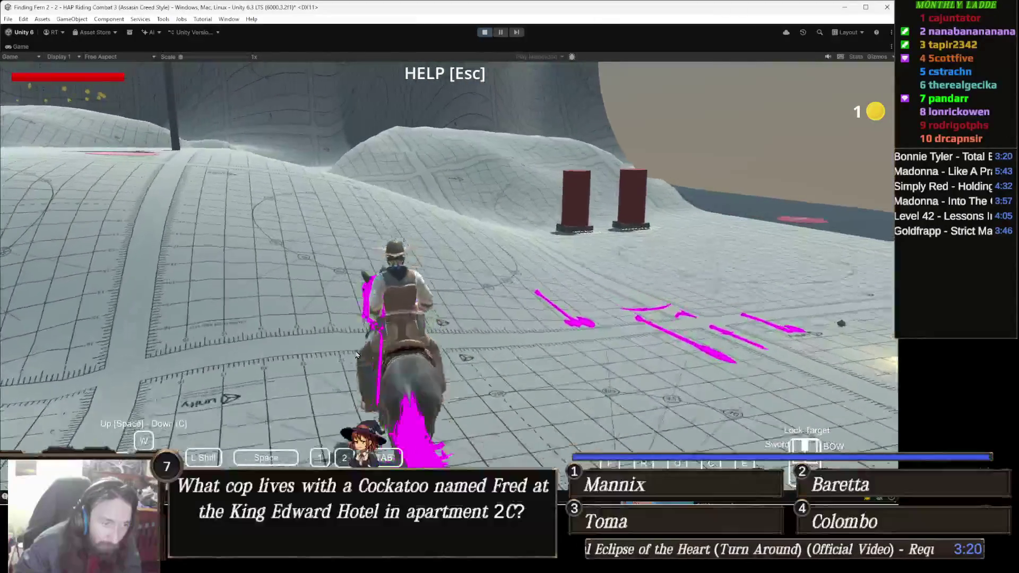
key(w)
key(a)
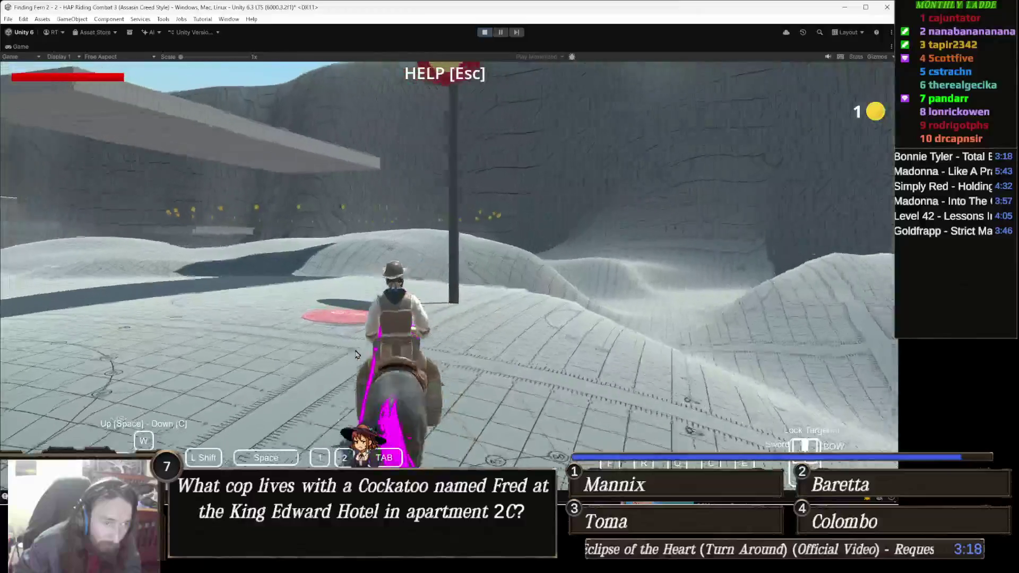
key(w)
key(a)
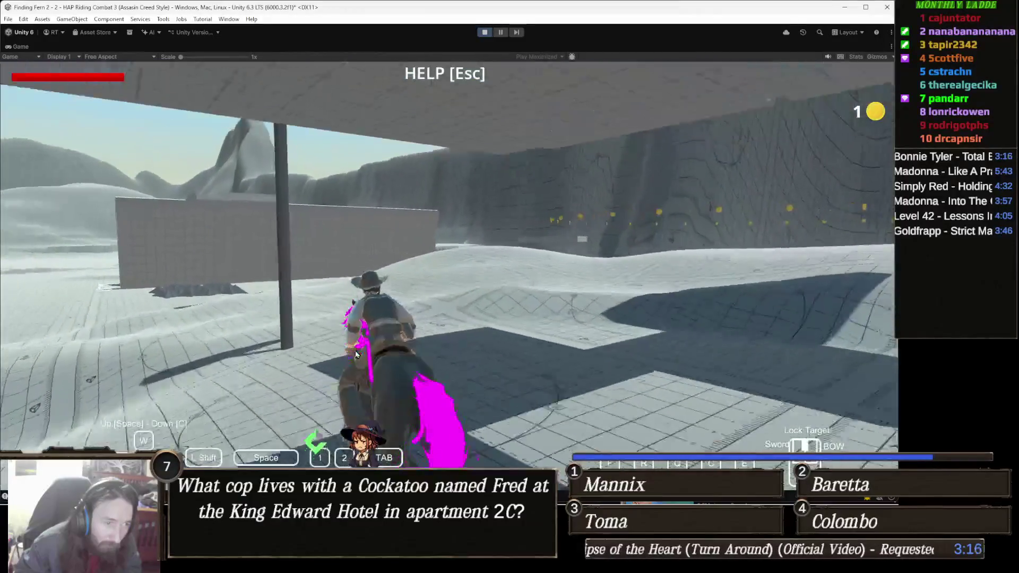
- Ride on through the open terrain, along the ridge and up onto the sloped ramp
key(w)
key(a)
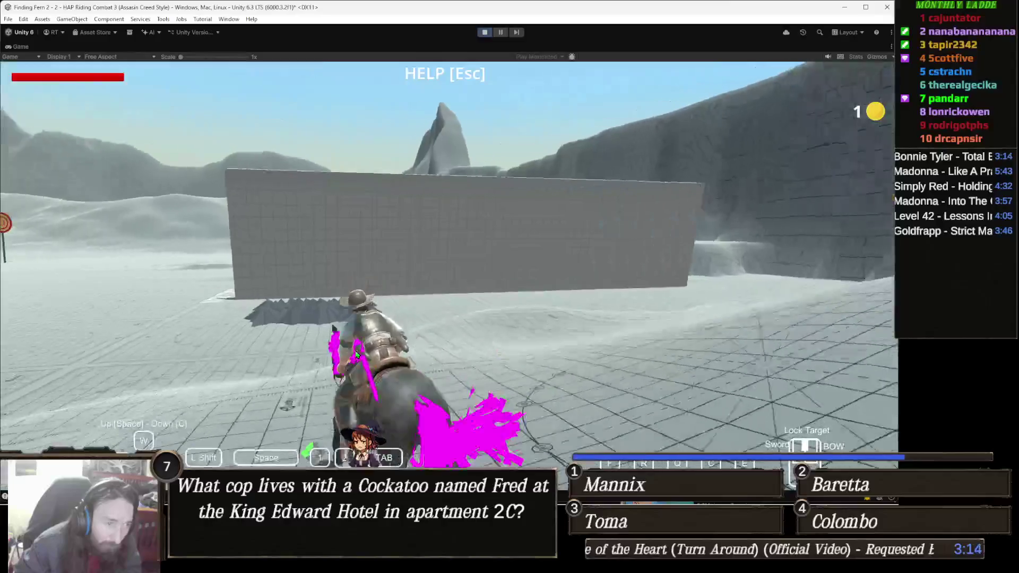
key(w)
key(a)
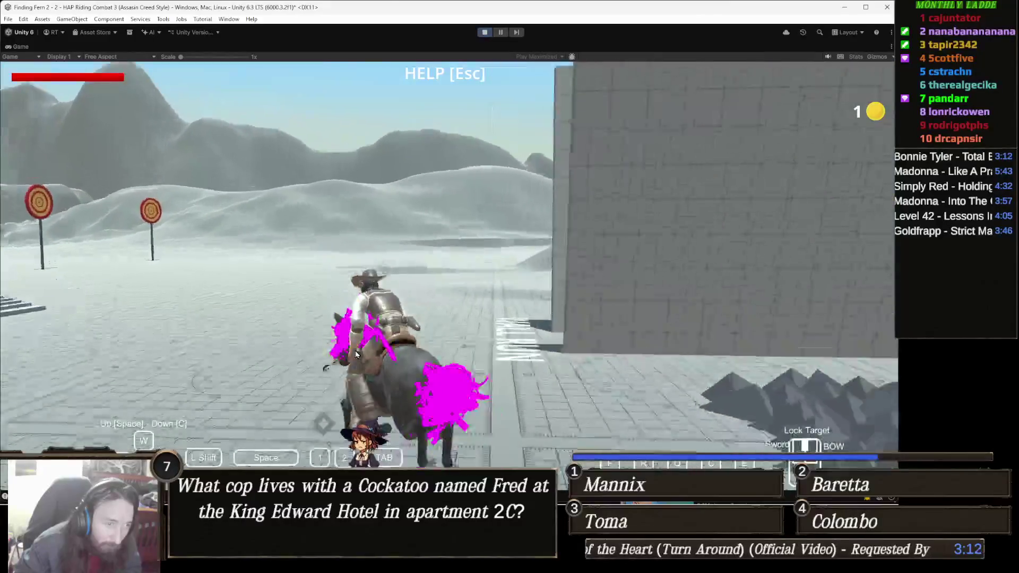
key(w)
key(d)
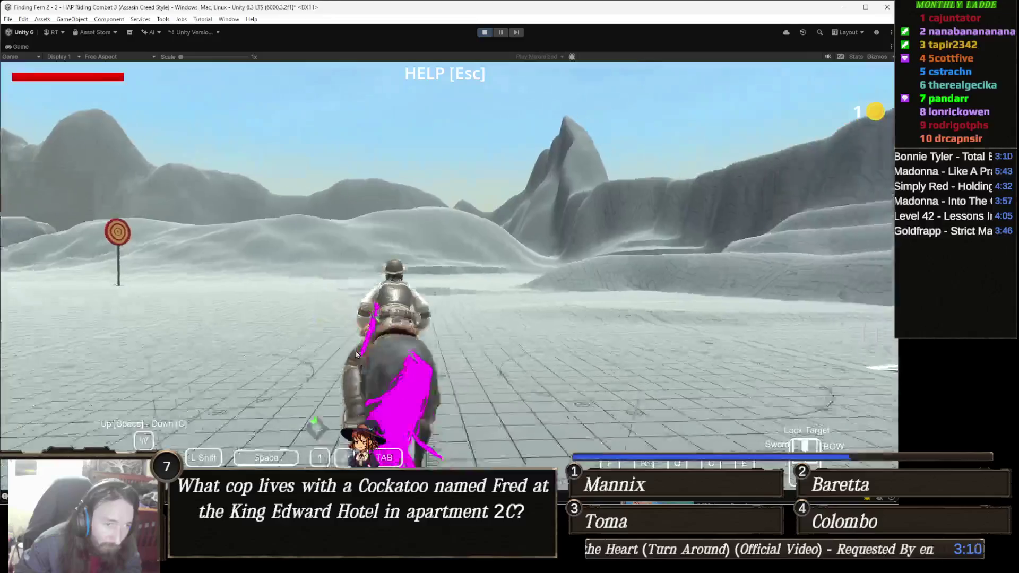
key(w)
key(a)
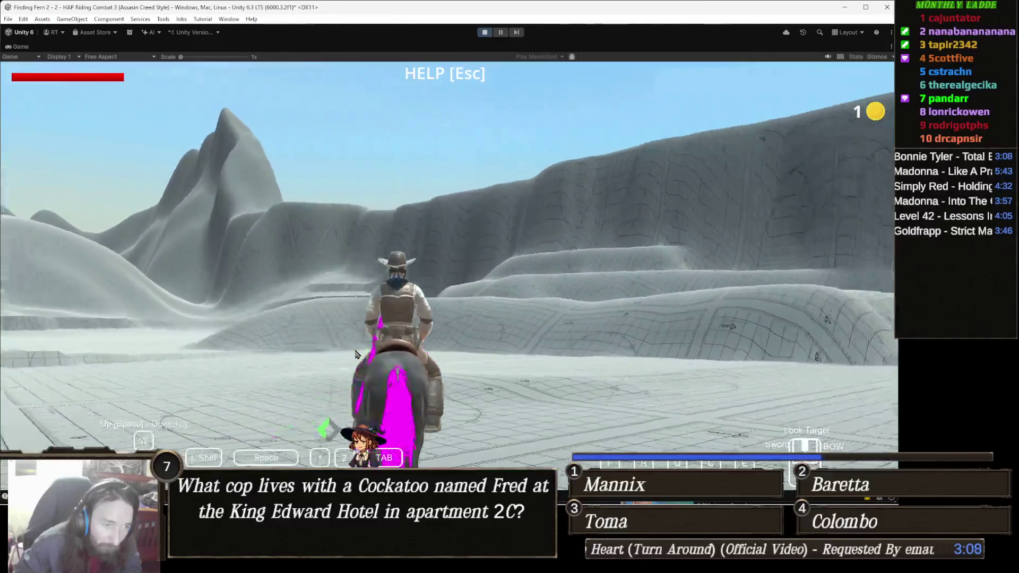
key(w)
key(a)
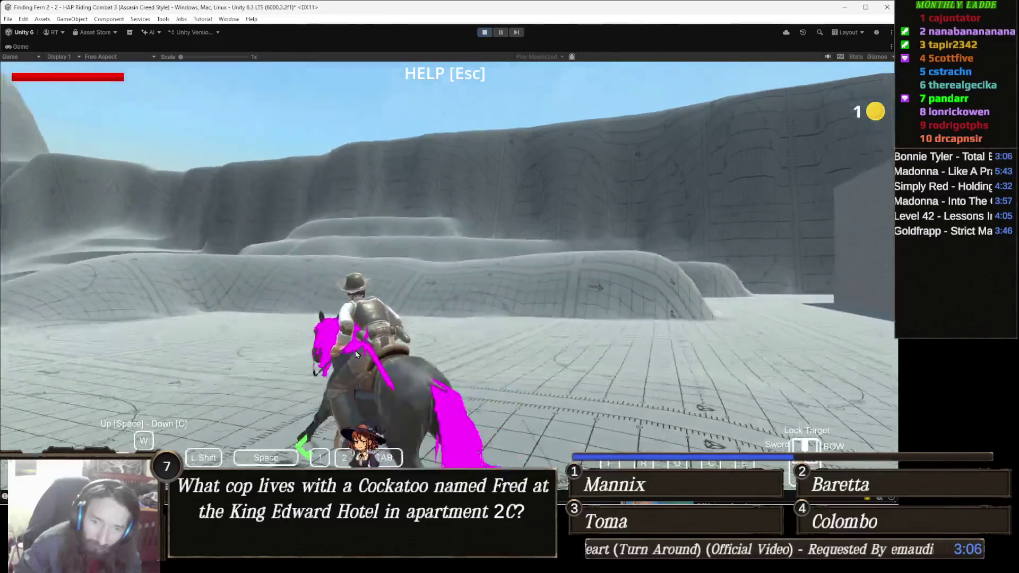
key(w)
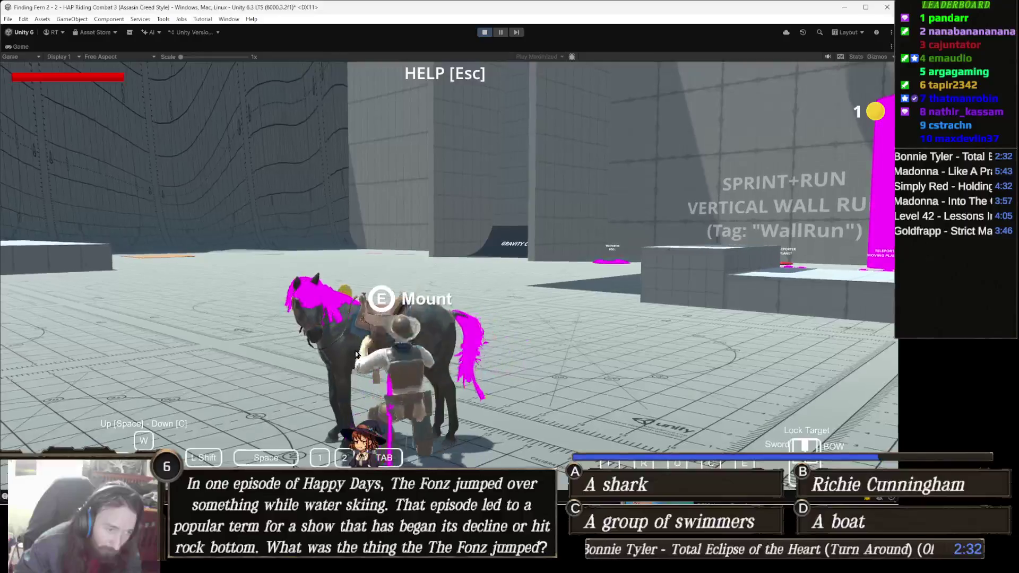
- Ride the horse forward to collect a second coin, then dismount near the gravity ramp
key(w)
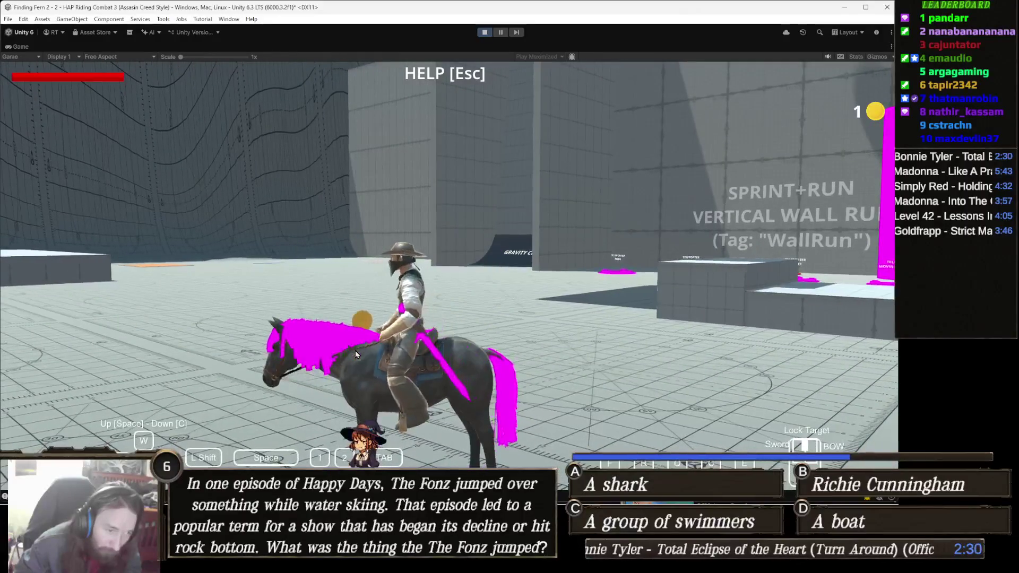
key(w)
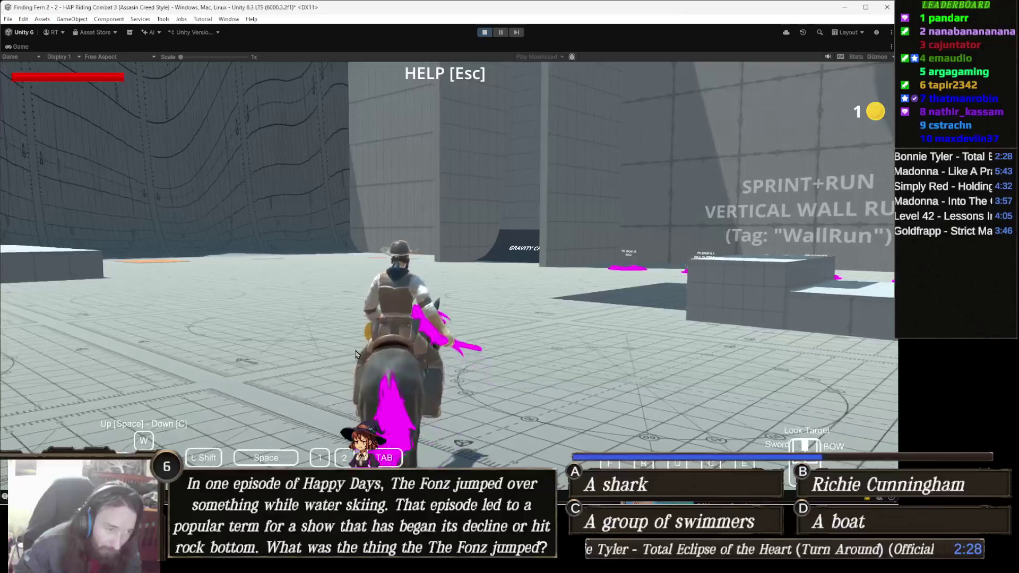
key(w)
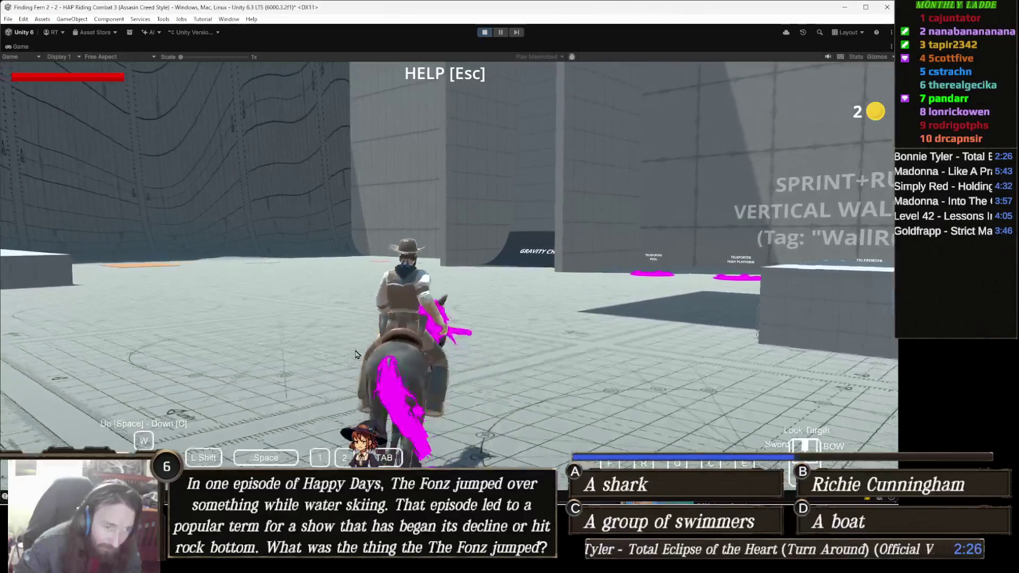
key(w)
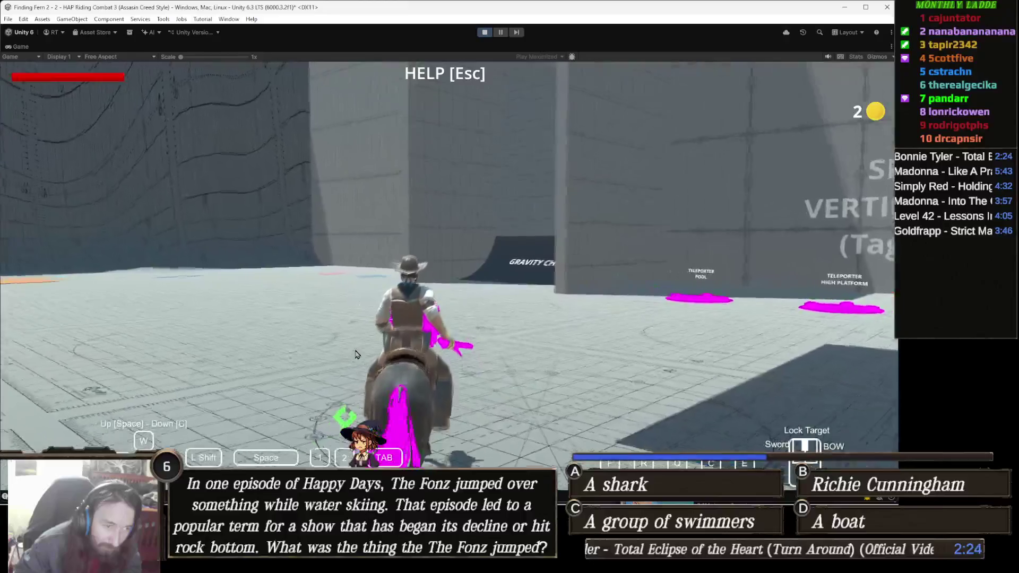
key(e)
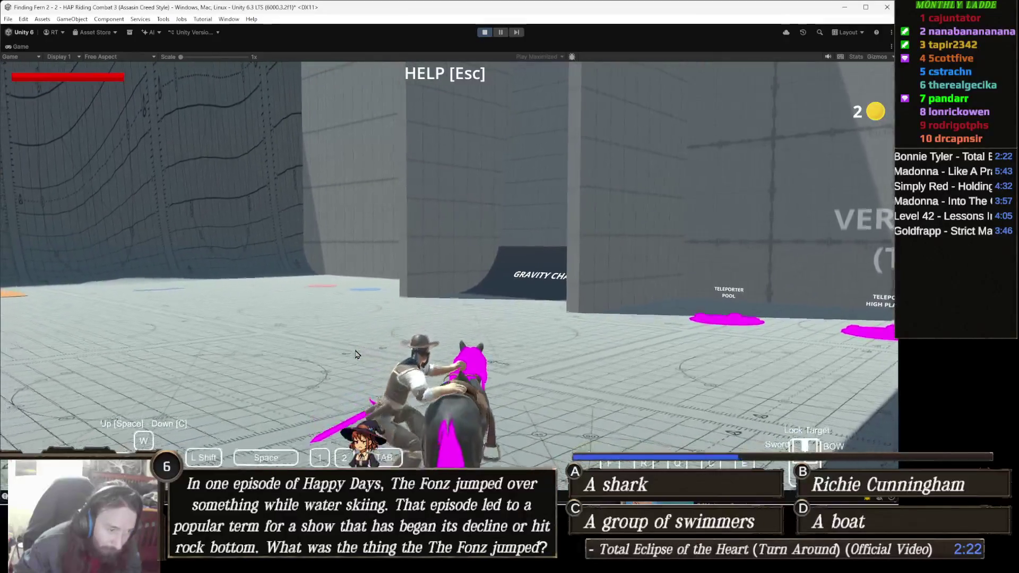
key(w)
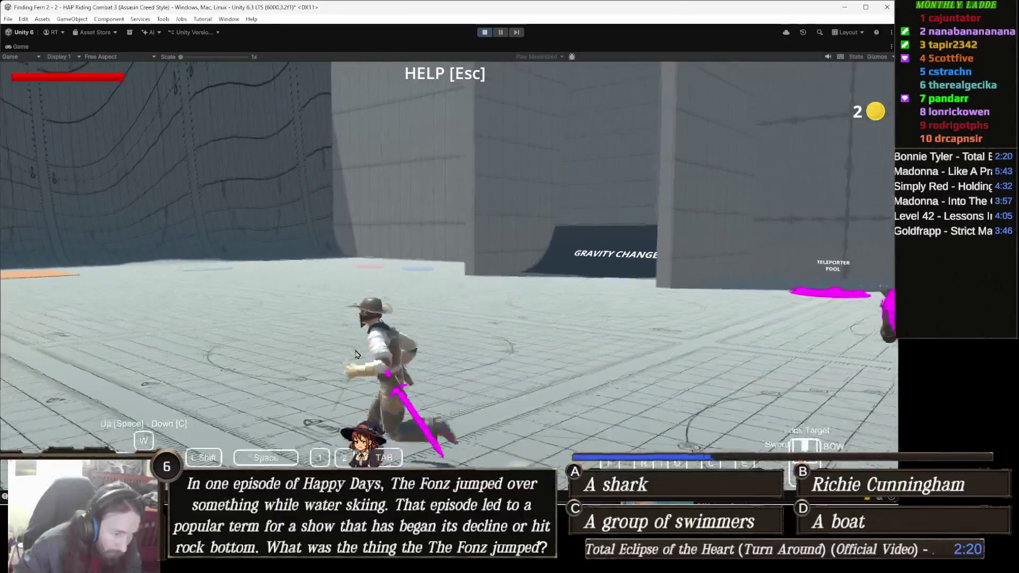
key(w)
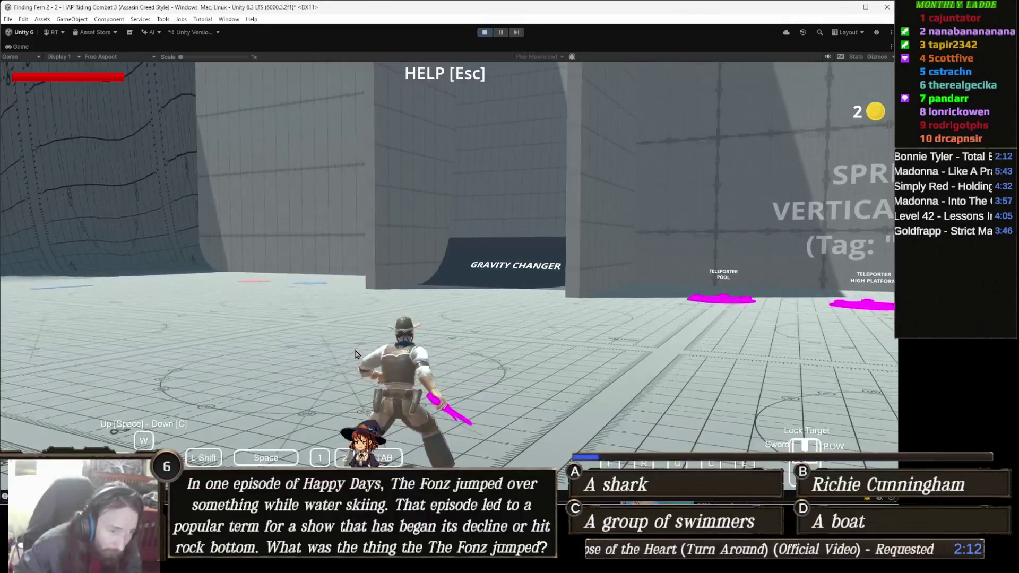
- Run to the Gravity Changer ramp with jumps and sword attacks, then stop Play mode
key(w)
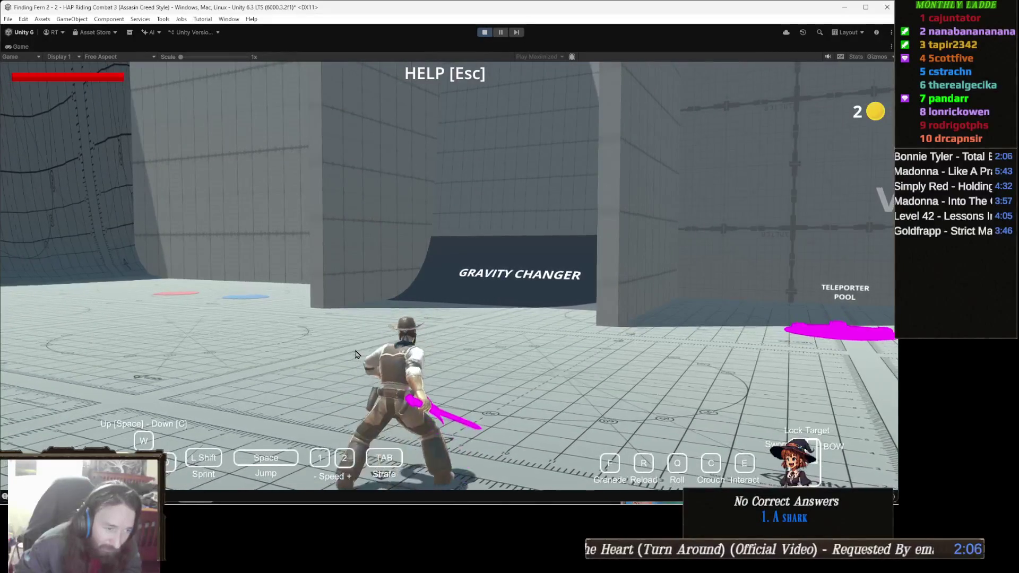
click(356, 354)
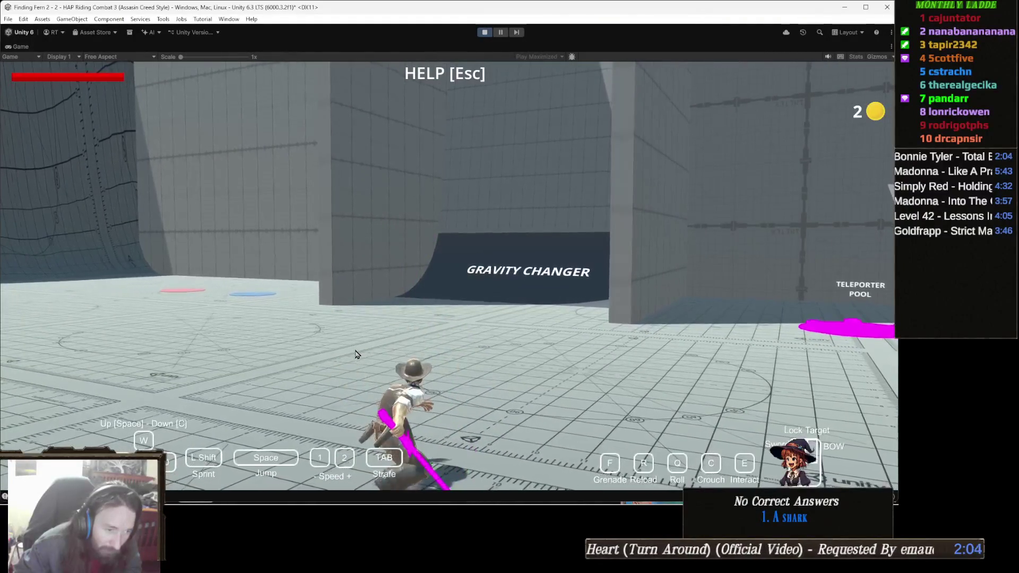
key(space)
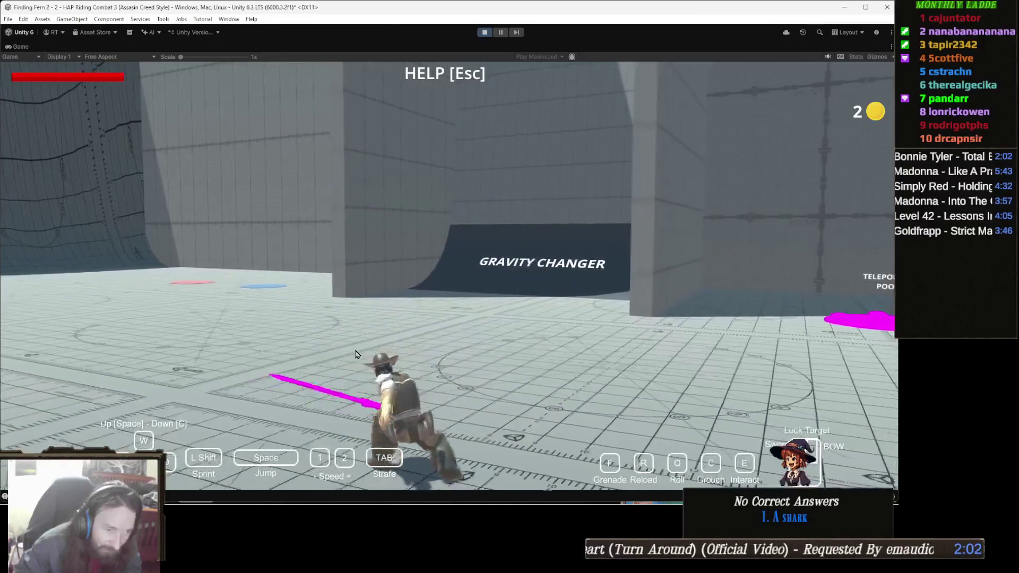
click(356, 355)
click(356, 354)
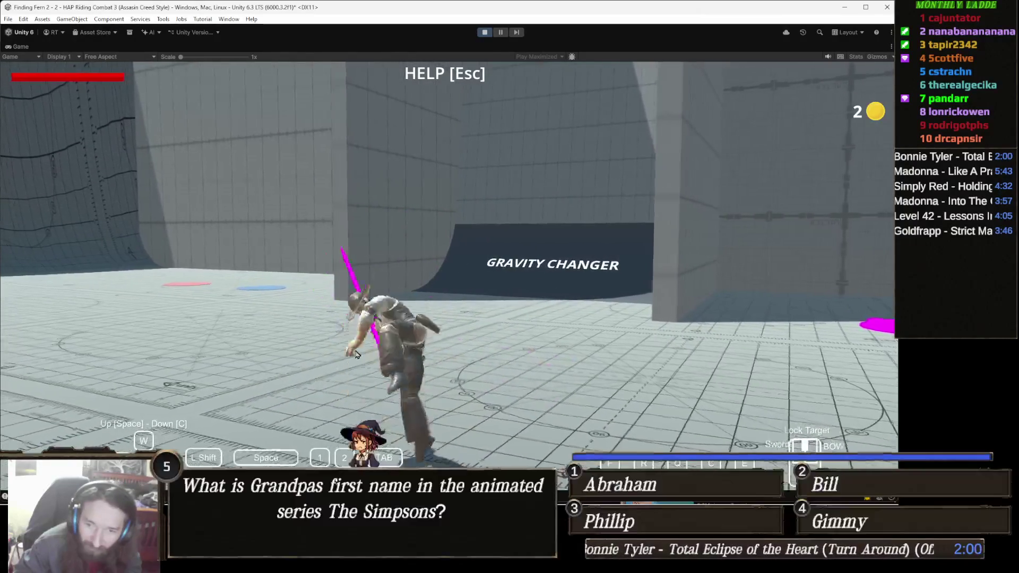
key(w)
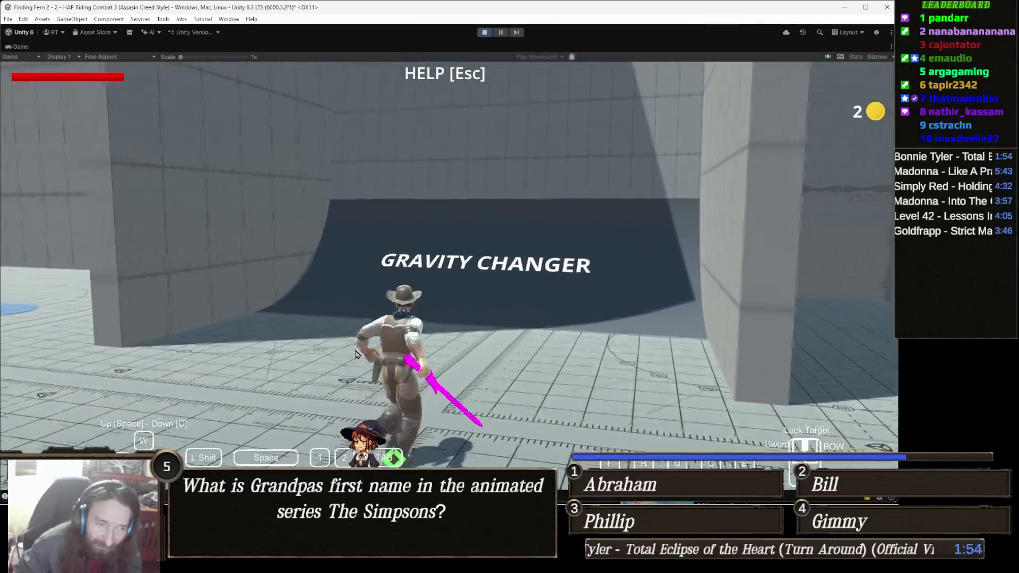
key(w)
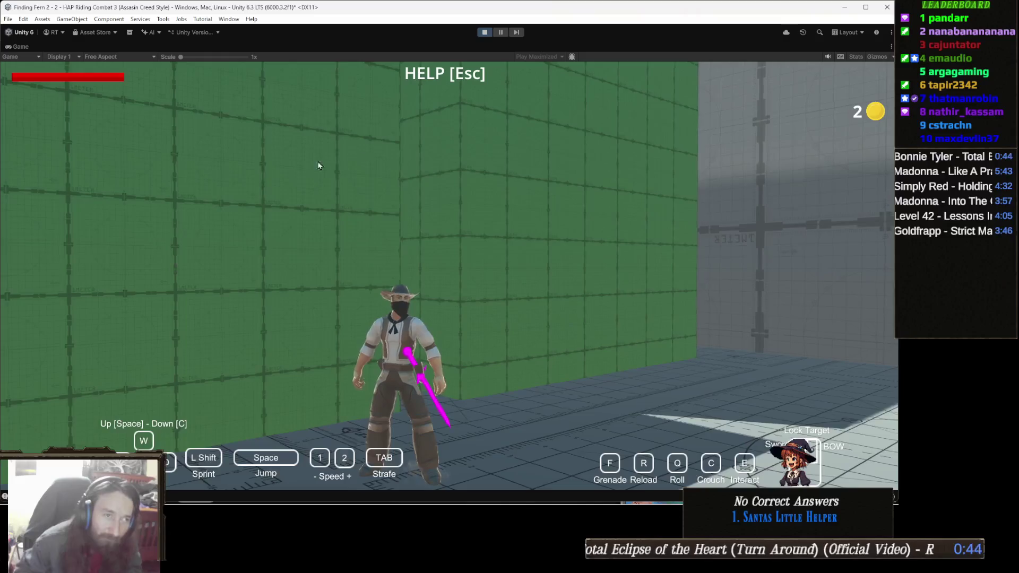
click(485, 33)
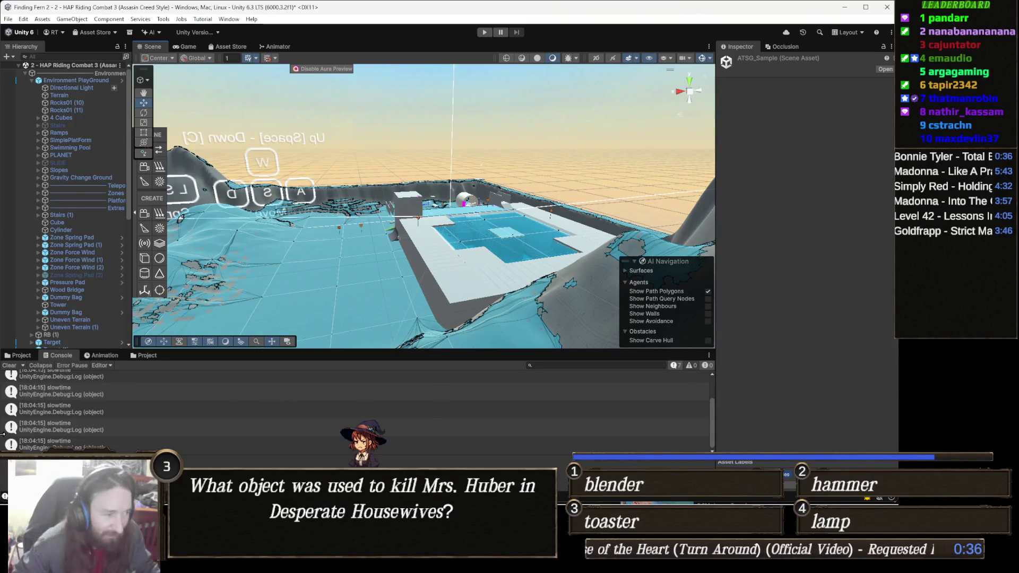
- Load the 1 - PlayGround Human (3 - Assasin Creed) scene from Animal Controller > 1 - Demos > 01 Main Demos
click(151, 359)
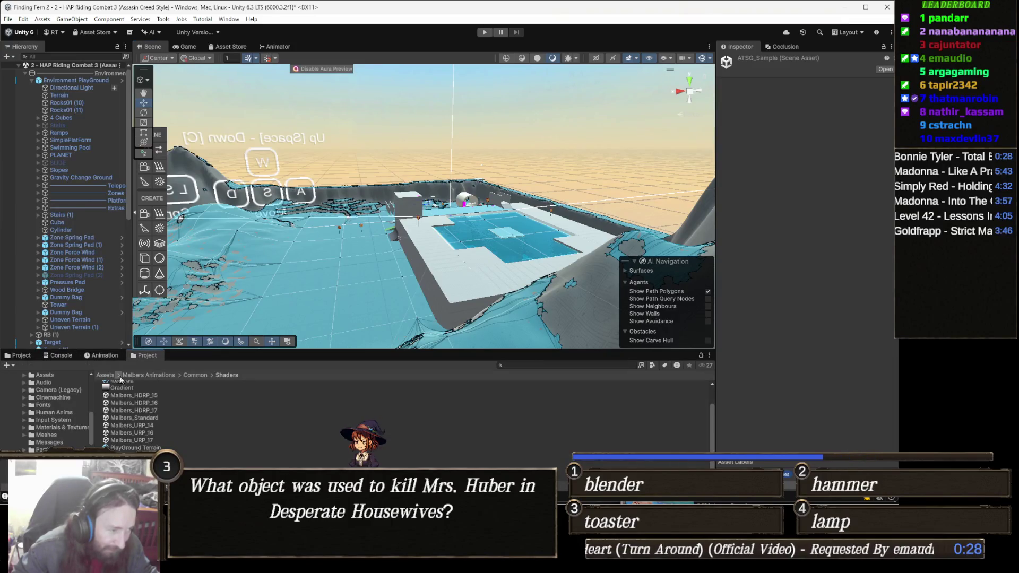
click(180, 375)
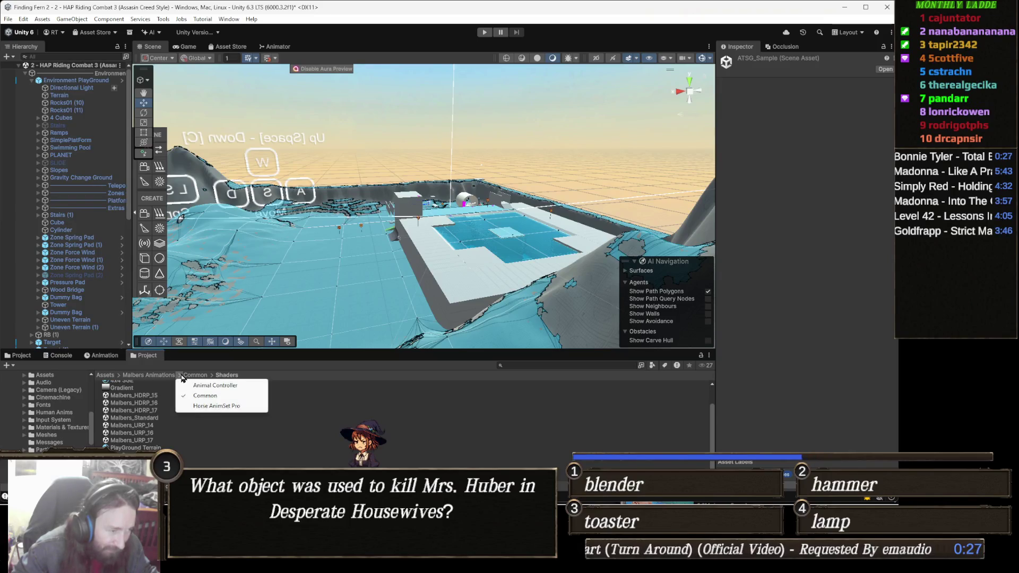
click(154, 375)
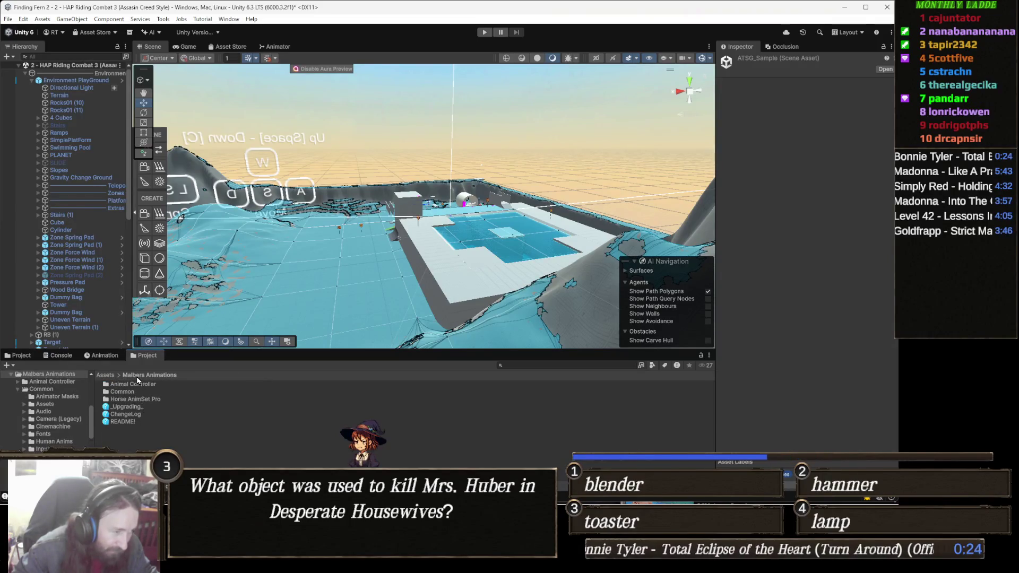
double_click(138, 384)
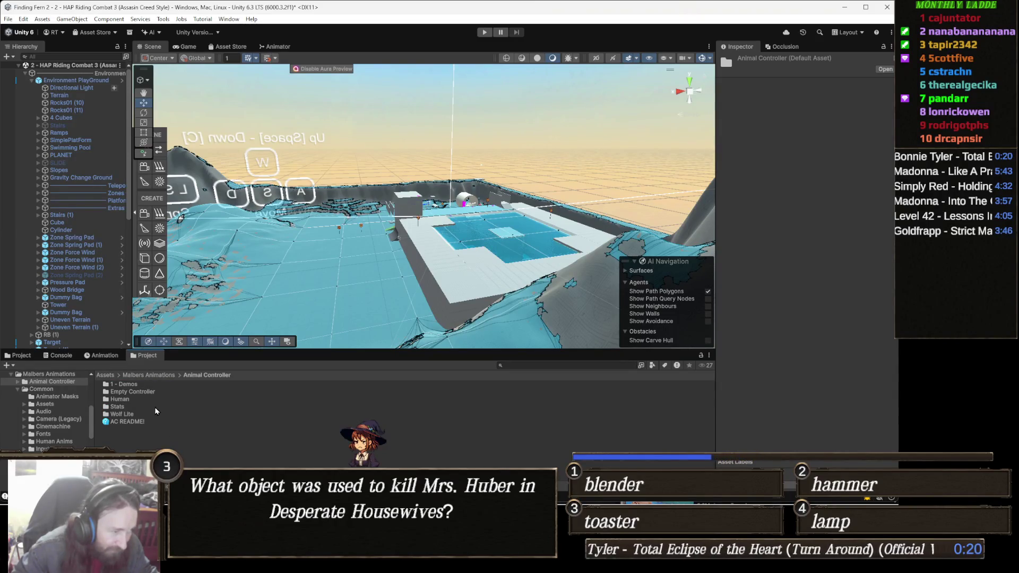
double_click(149, 385)
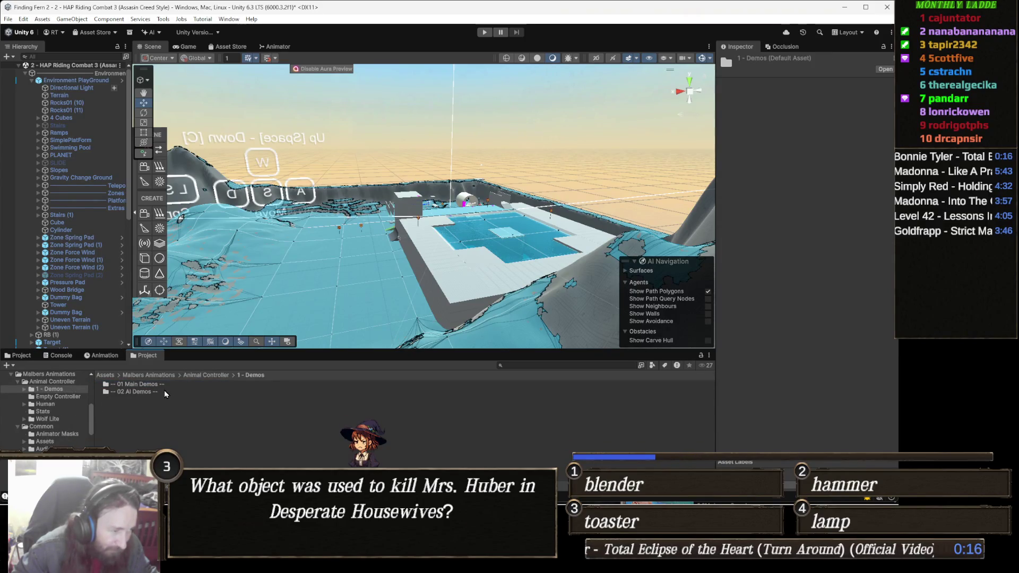
double_click(156, 386)
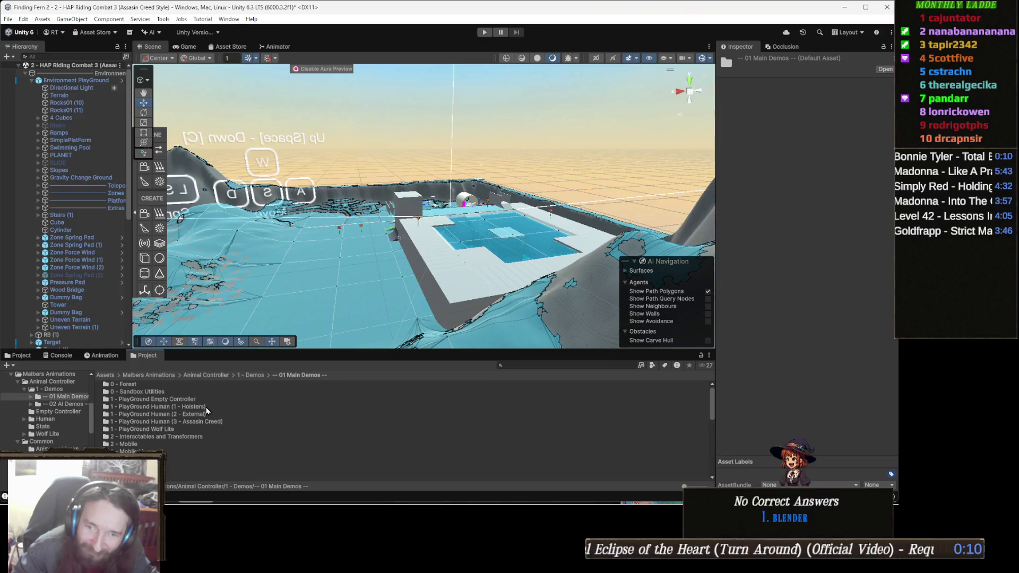
scroll(194, 434, down, 10)
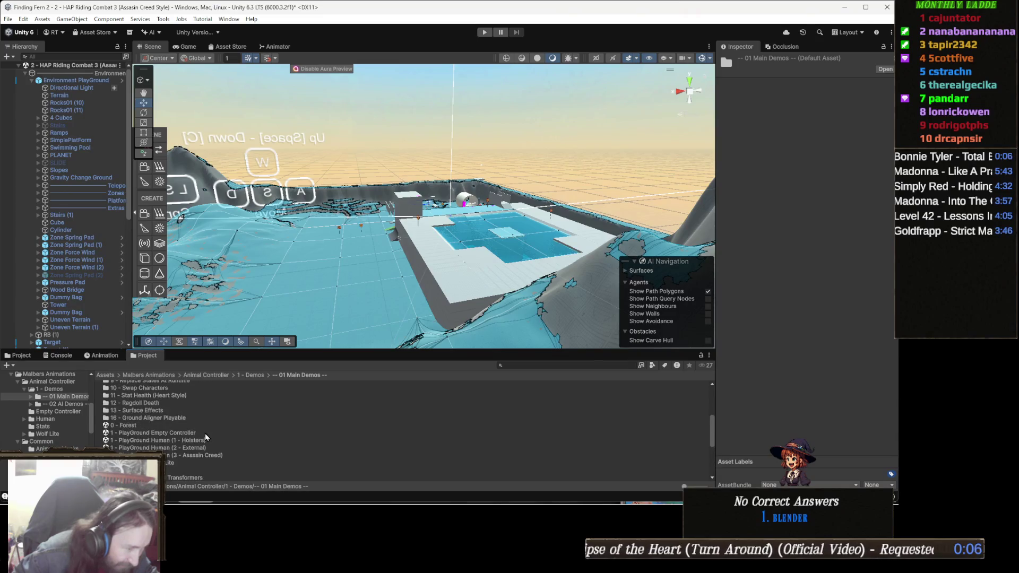
double_click(216, 456)
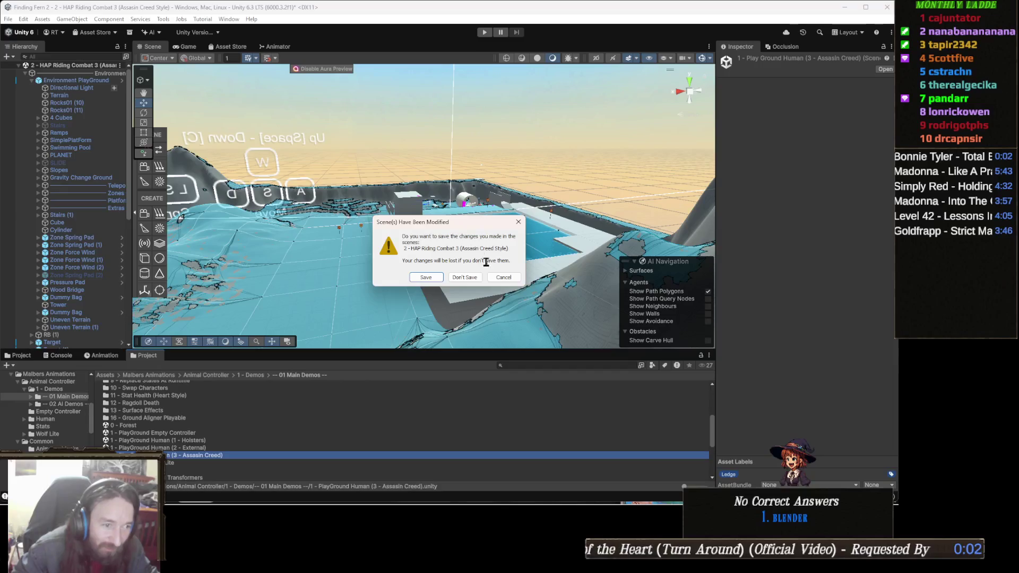
click(465, 277)
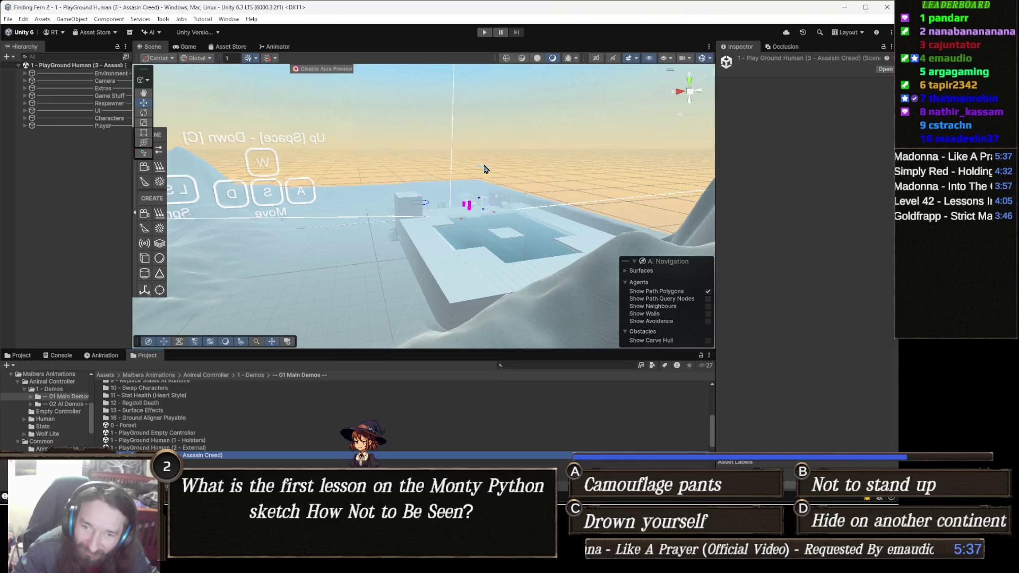
- Start Play mode on the Assassin Creed playground scene
click(484, 33)
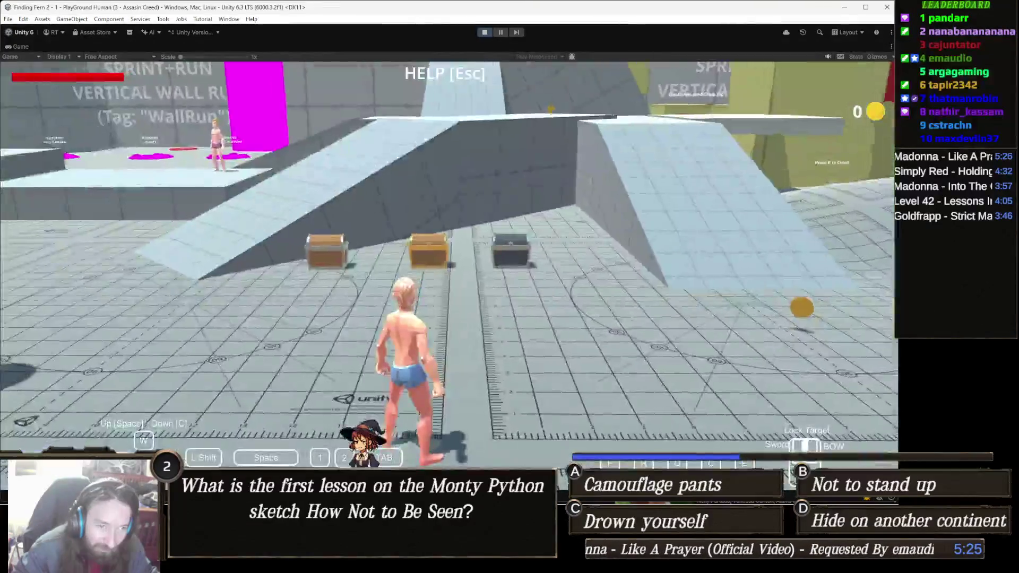
- Run up the ramp and climb the ladders onto the tops of the blocks
key(w)
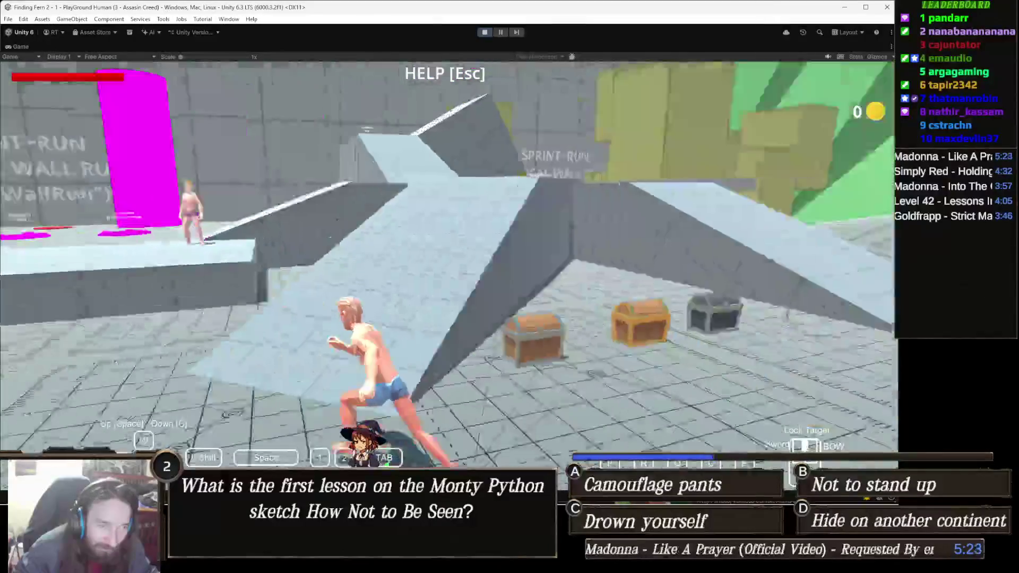
key(w)
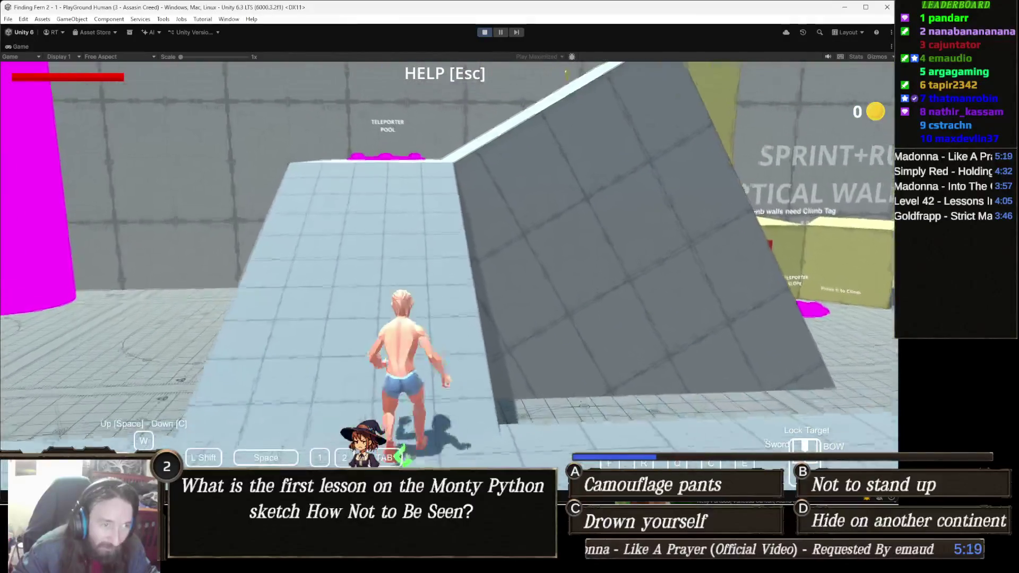
key(w)
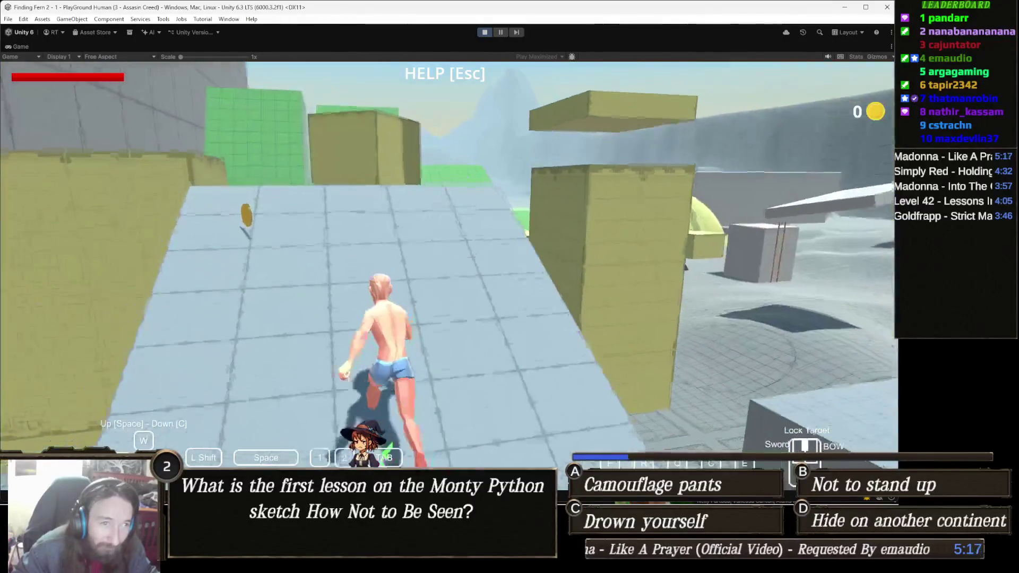
key(space)
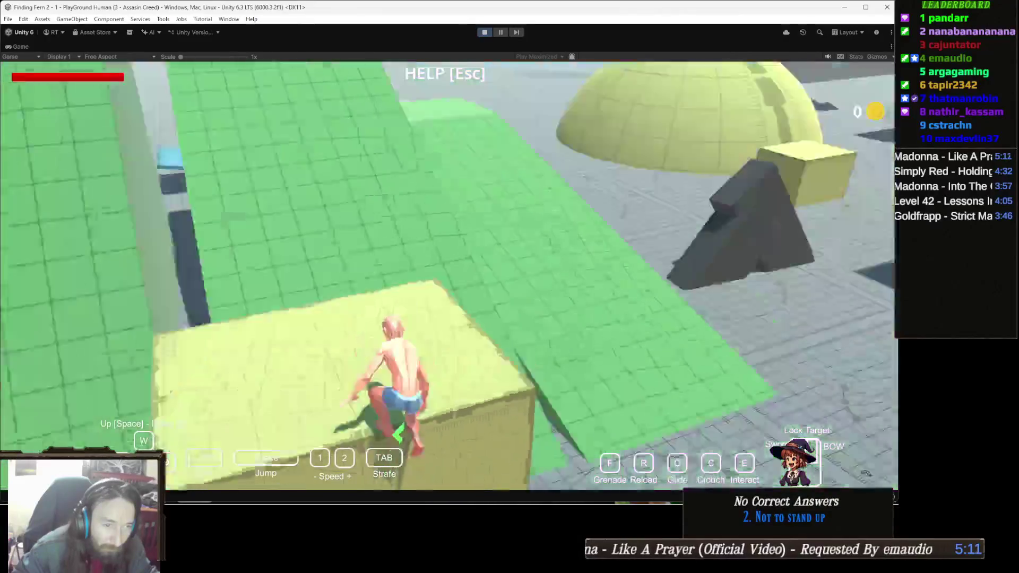
key(w)
key(w)
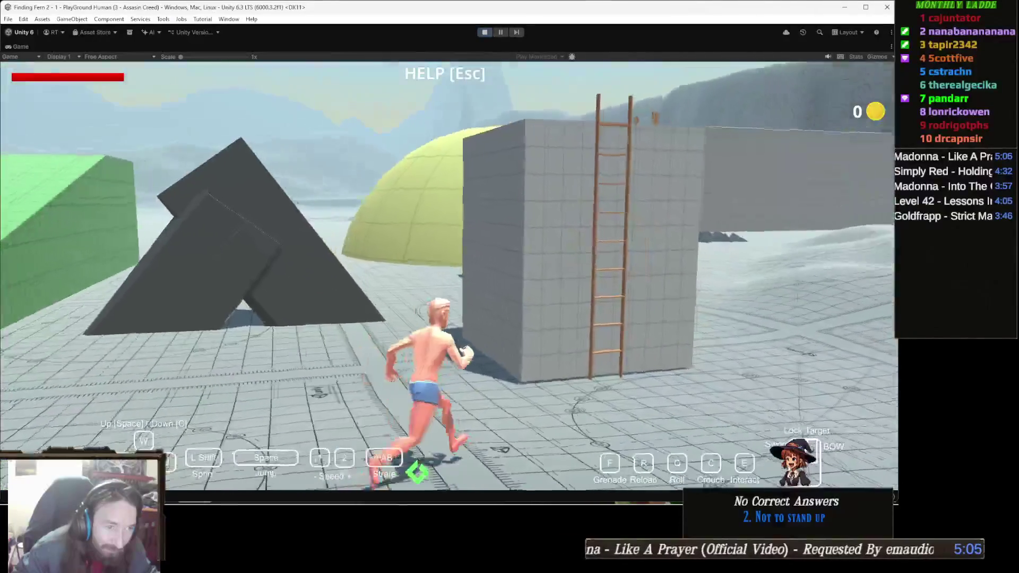
key(space)
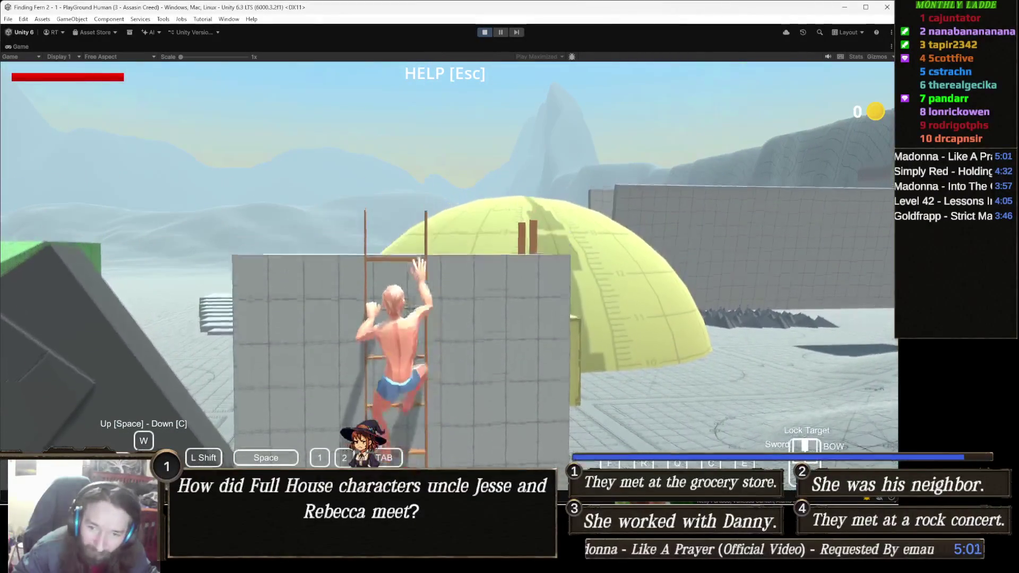
key(space)
key(w)
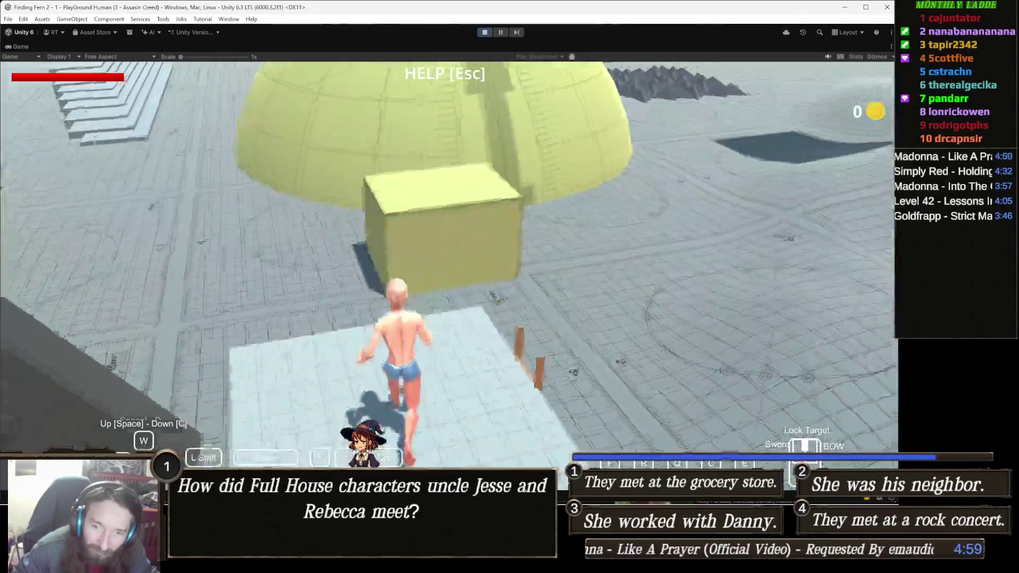
key(w)
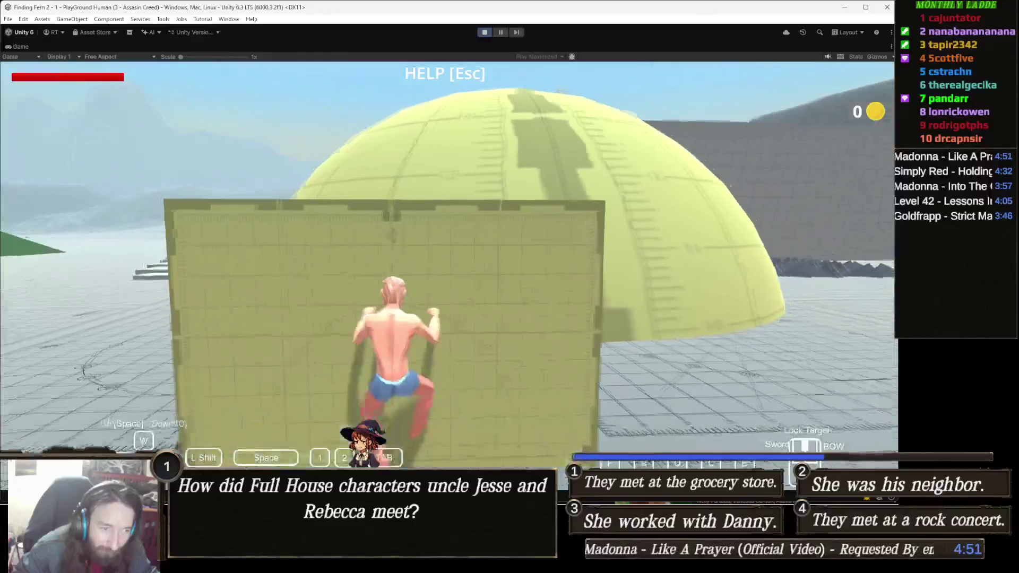
- Drop from the ledge to the ground and run across the arena toward the ramp
key(c)
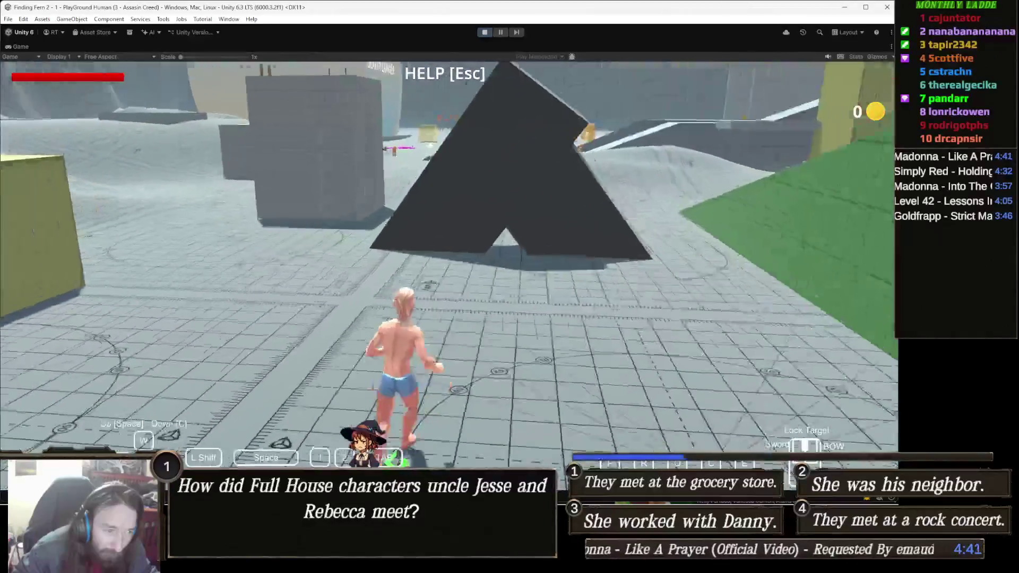
key(w)
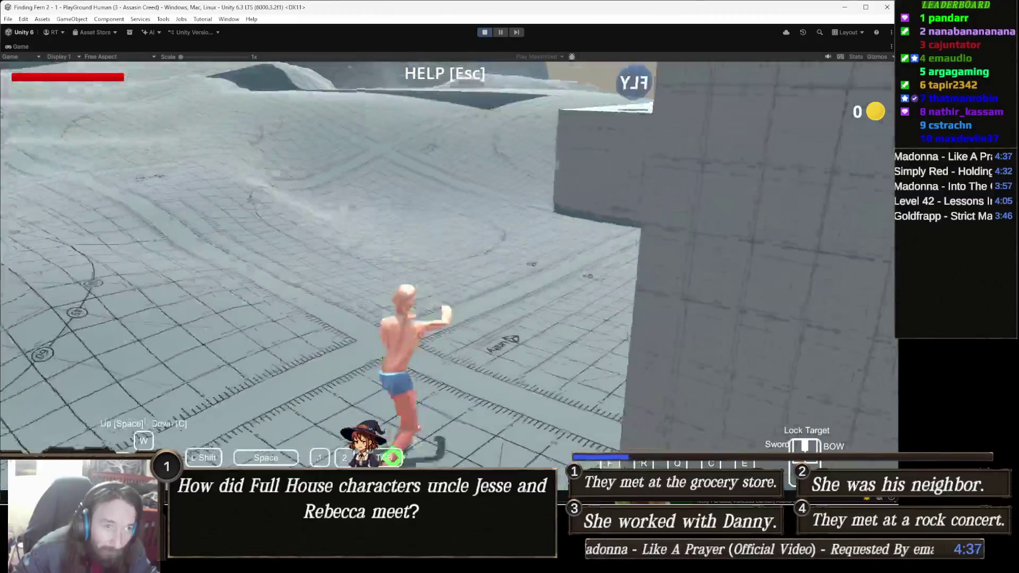
key(w)
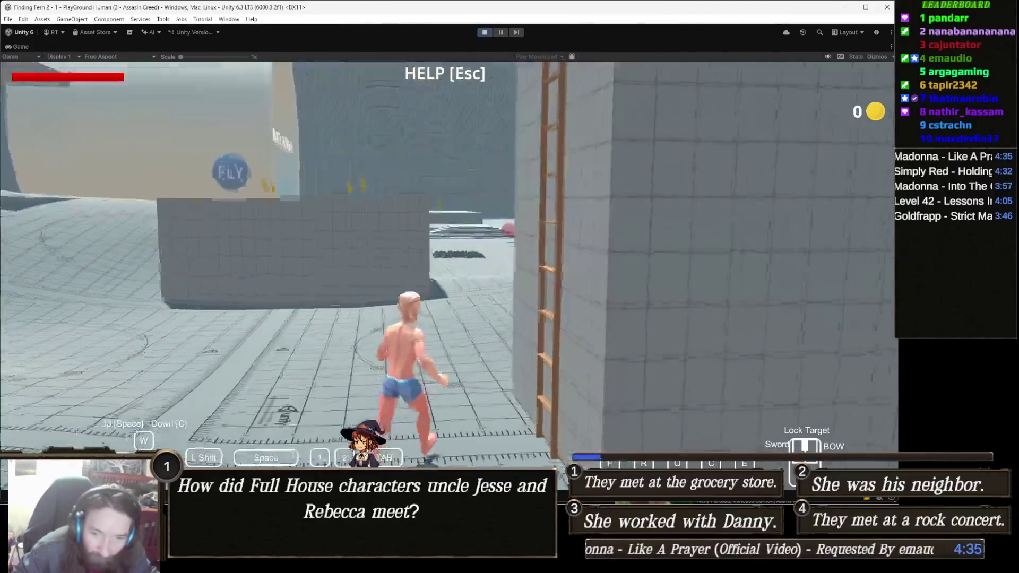
key(w)
key(w)
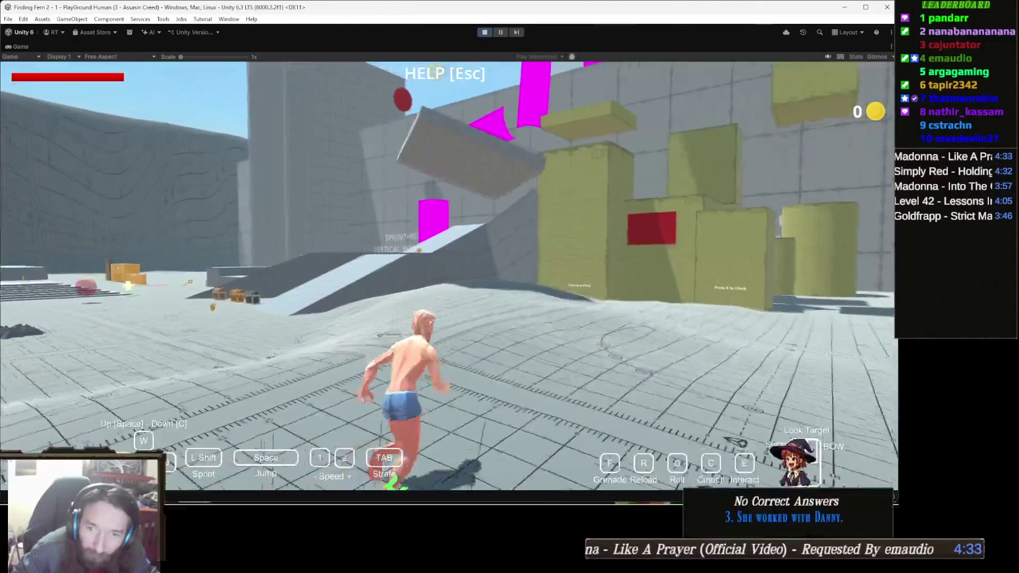
key(w)
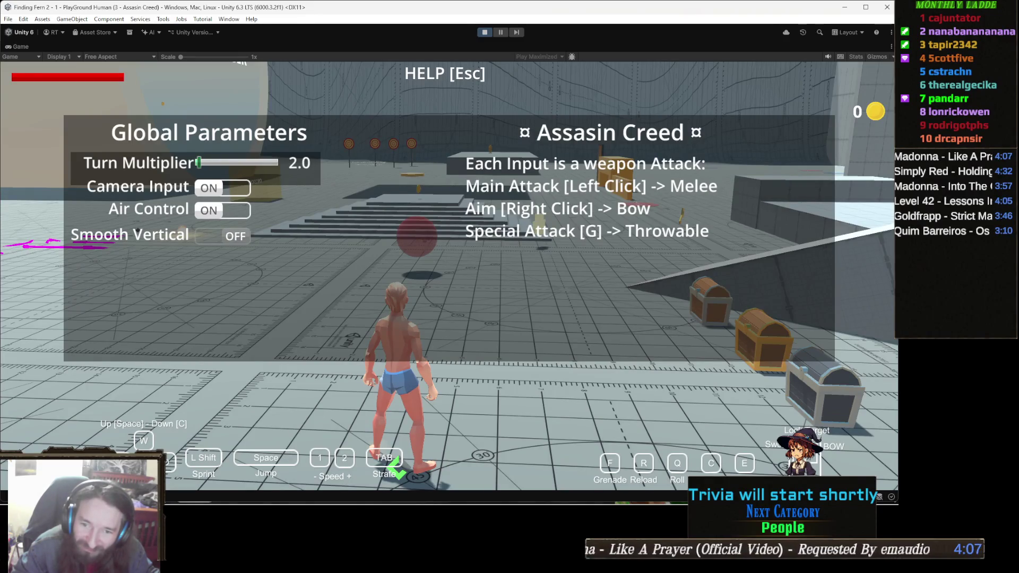
- Close the help overlay and open the treasure chests, raising the coin counter to 50
key(Escape)
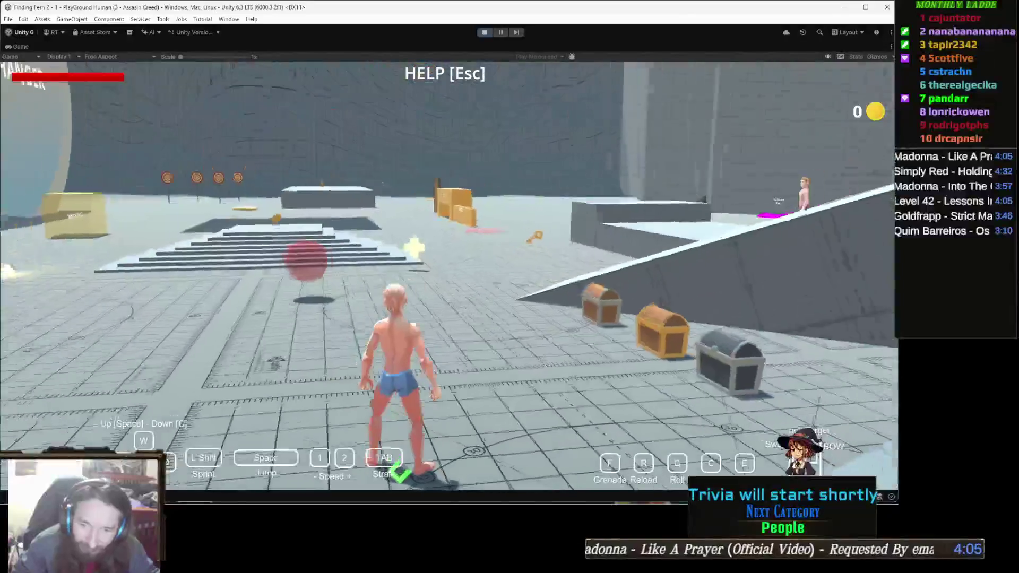
key(w)
key(w)
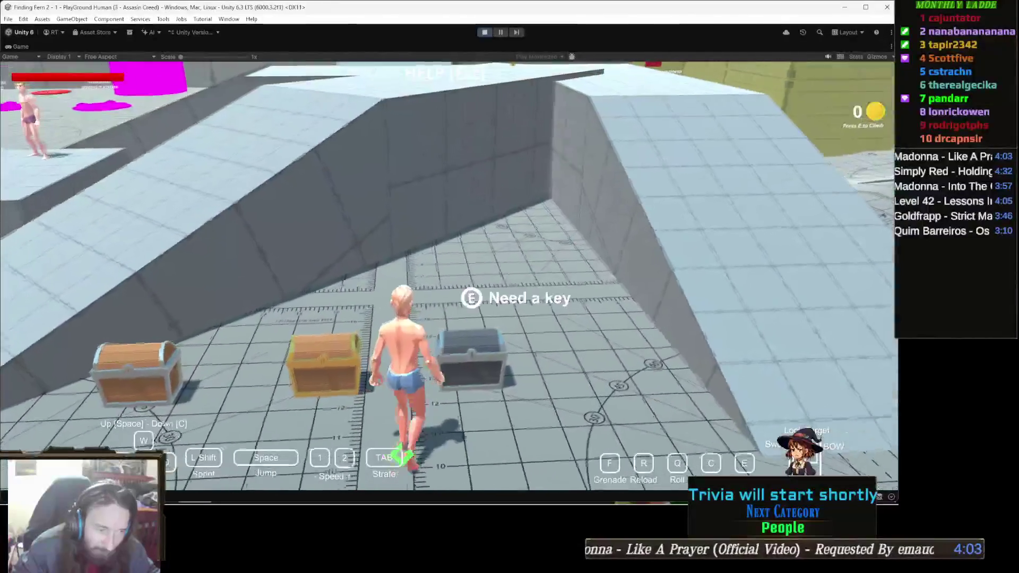
key(w)
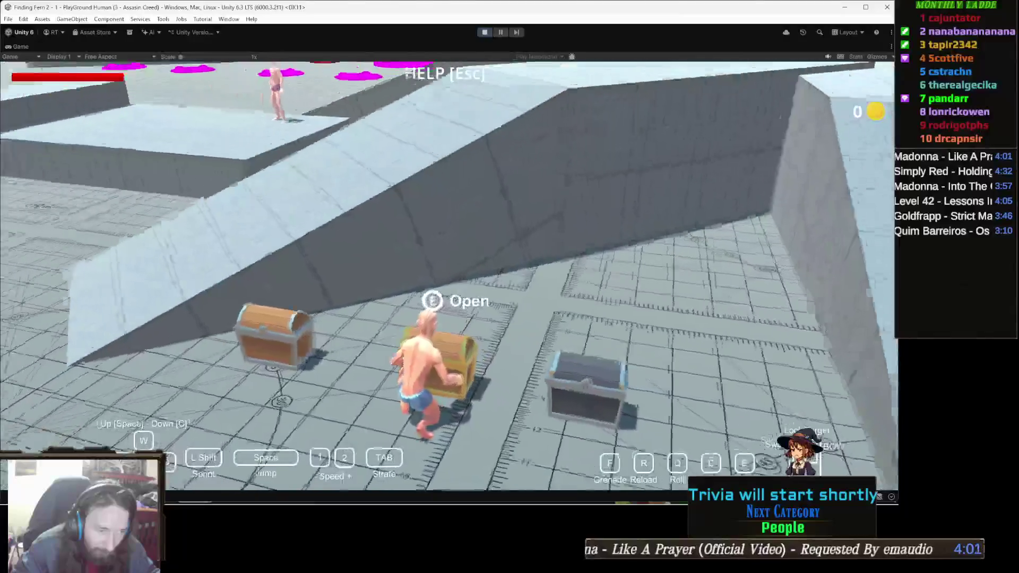
key(w)
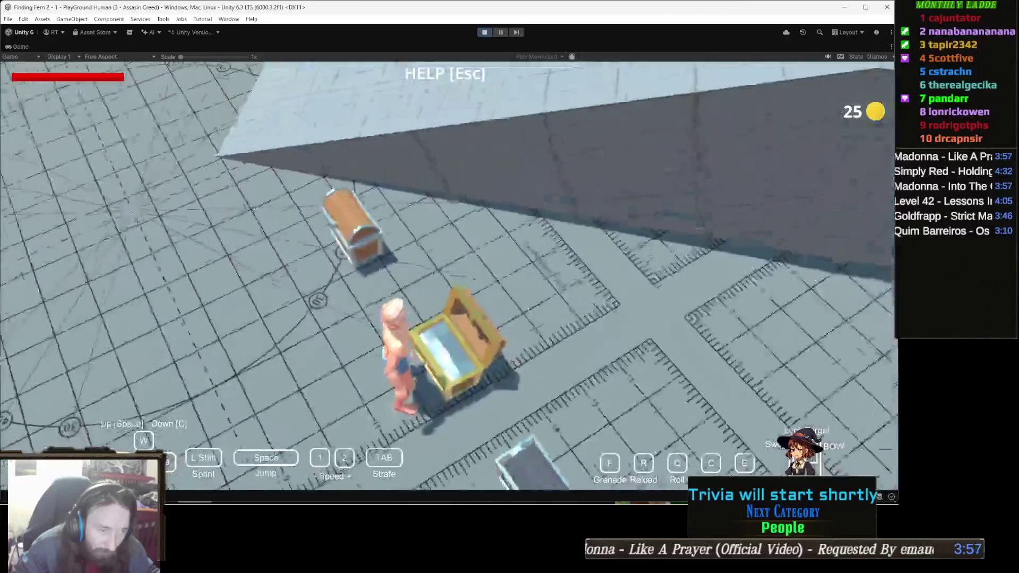
key(w)
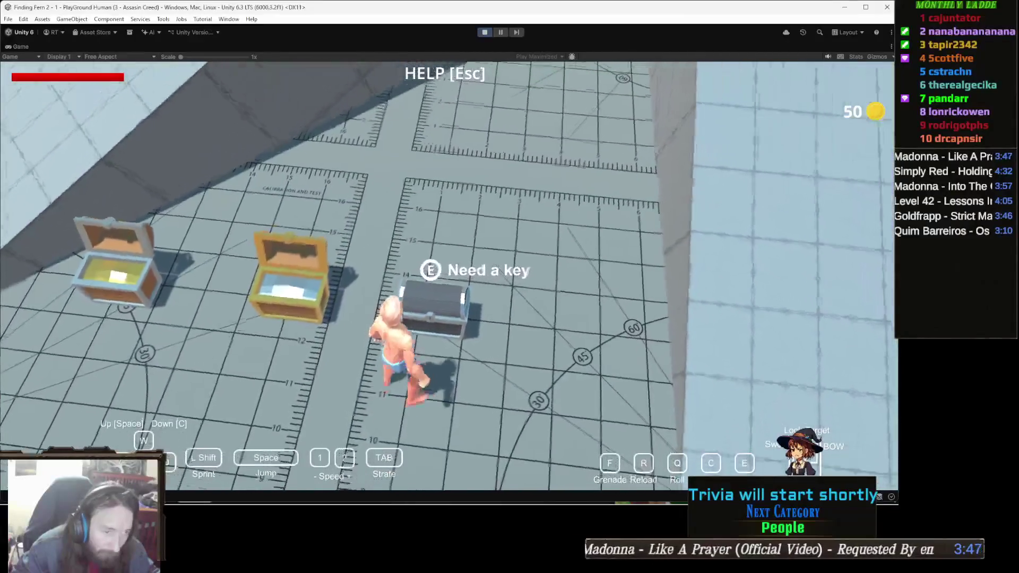
key(w)
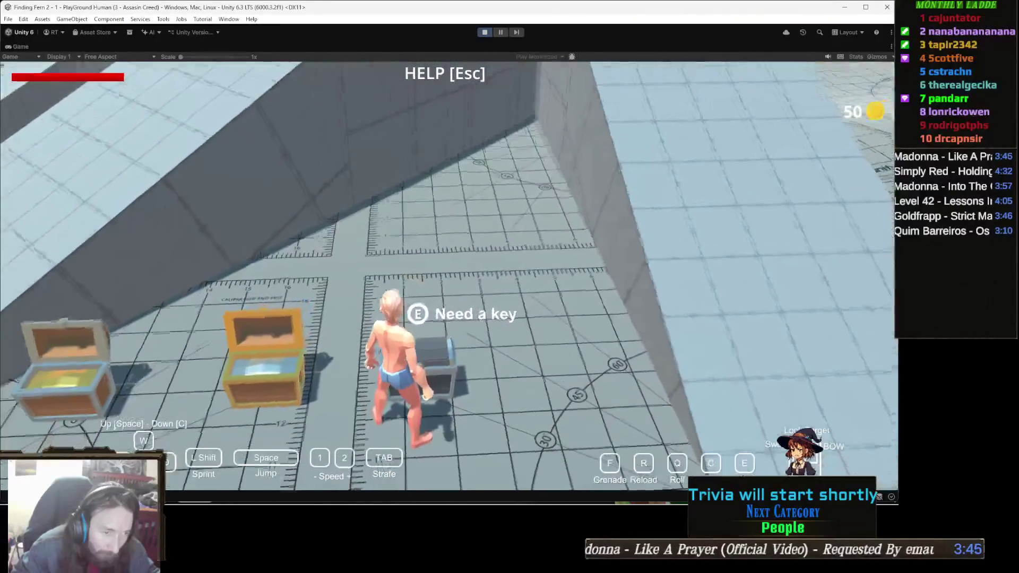
key(w)
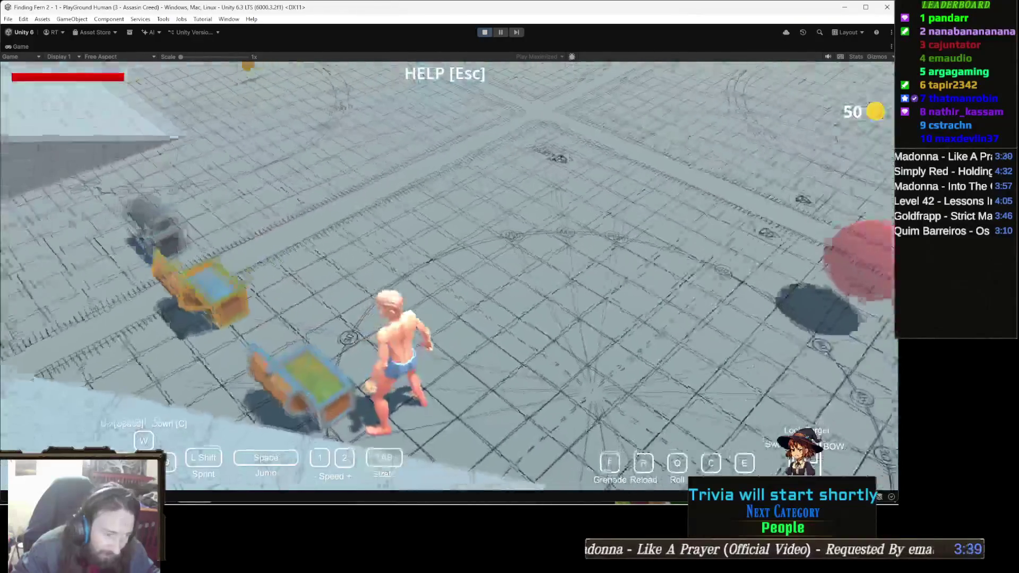
key(w)
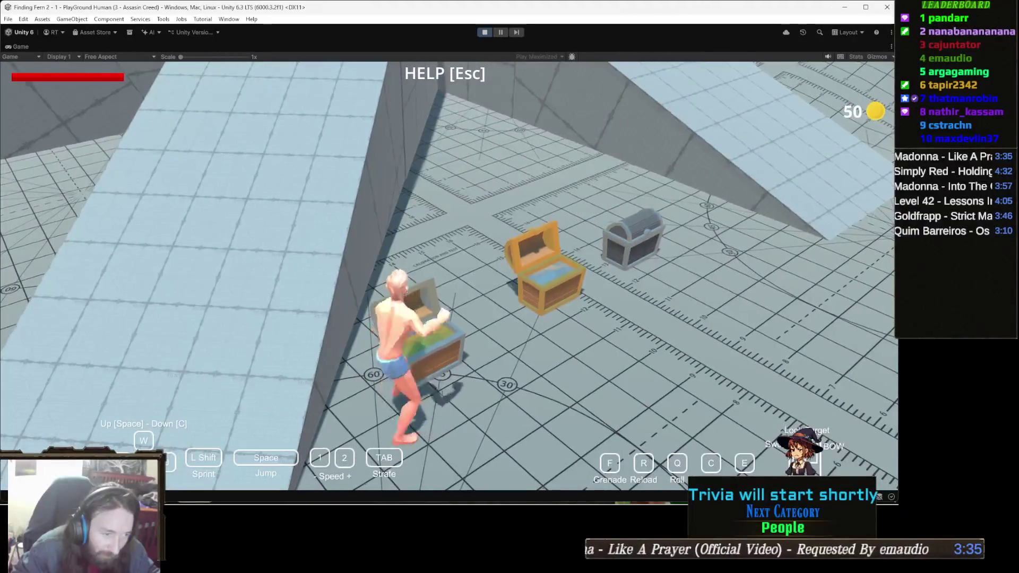
key(d)
- Walk away from the chests and reopen the Global Parameters help overlay
key(w)
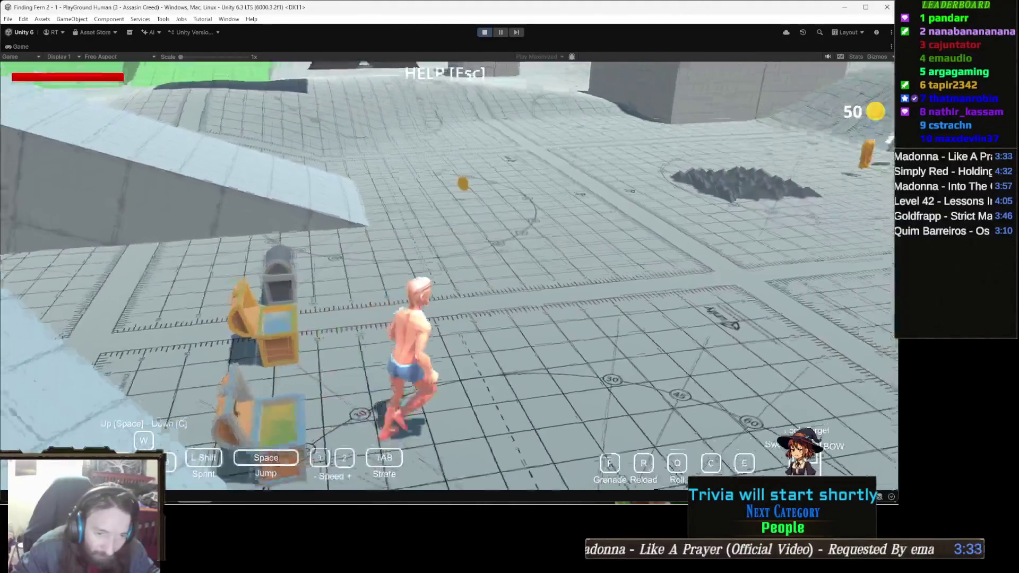
key(w)
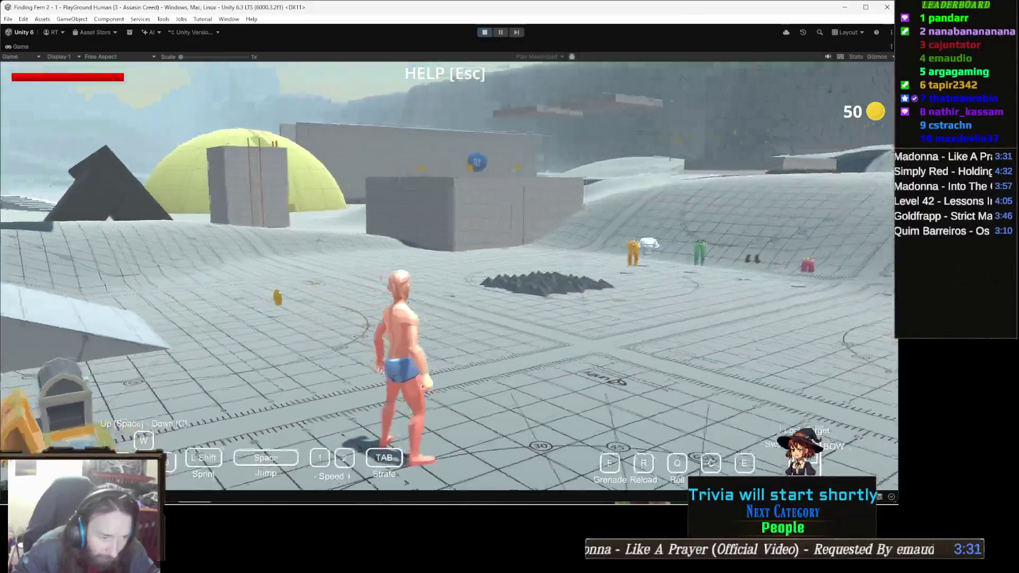
key(Escape)
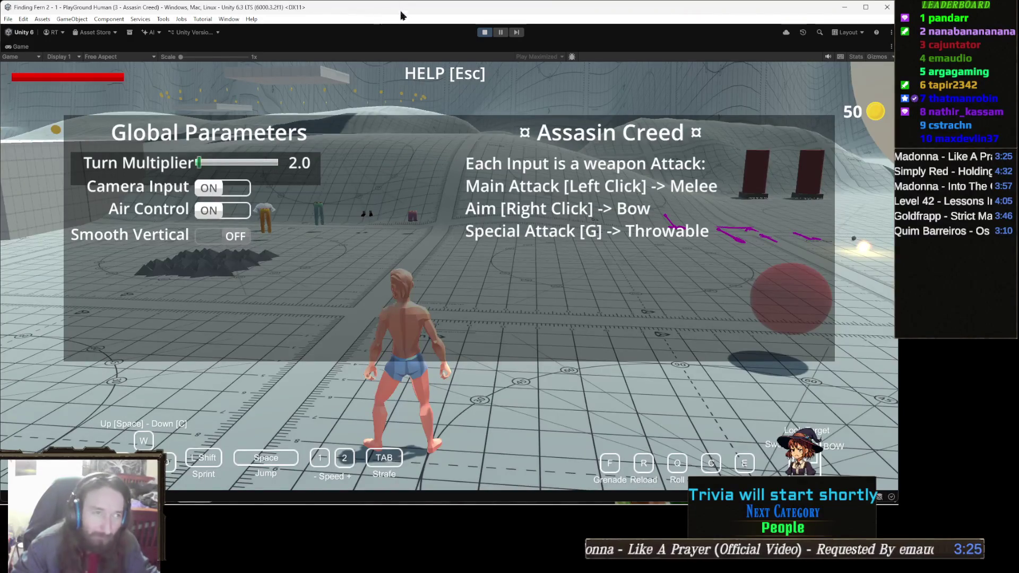
- Stop play, open Toby Fredson's Rocky Hills Environment - Light Pack ATSG_Sample scene, and playtest it
click(484, 33)
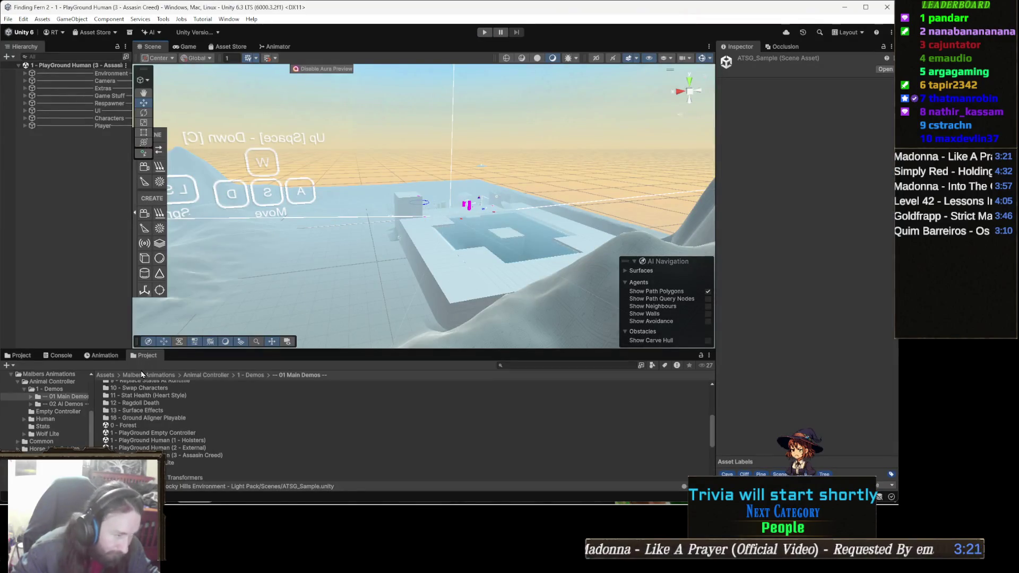
click(106, 375)
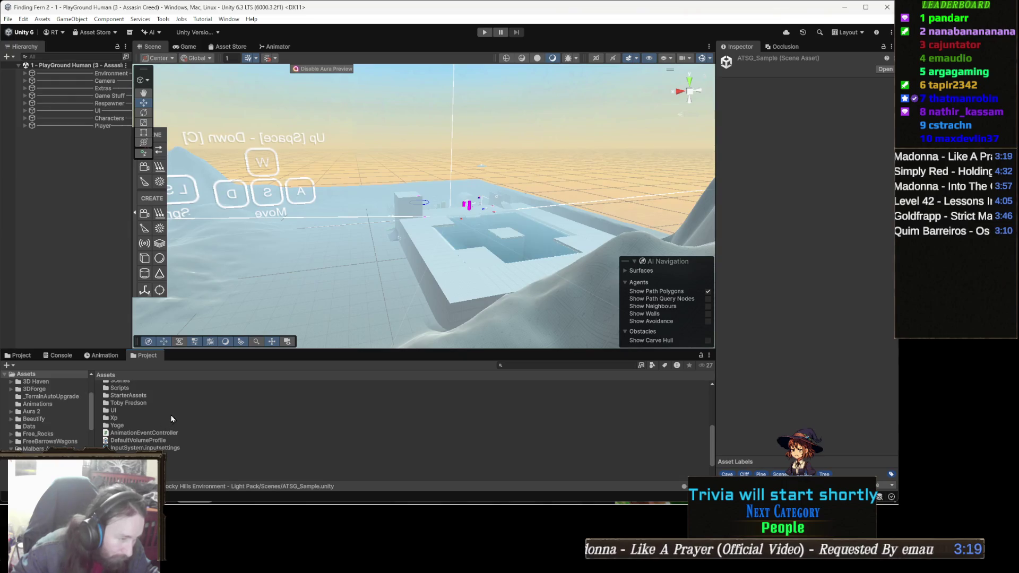
scroll(154, 441, down, 1)
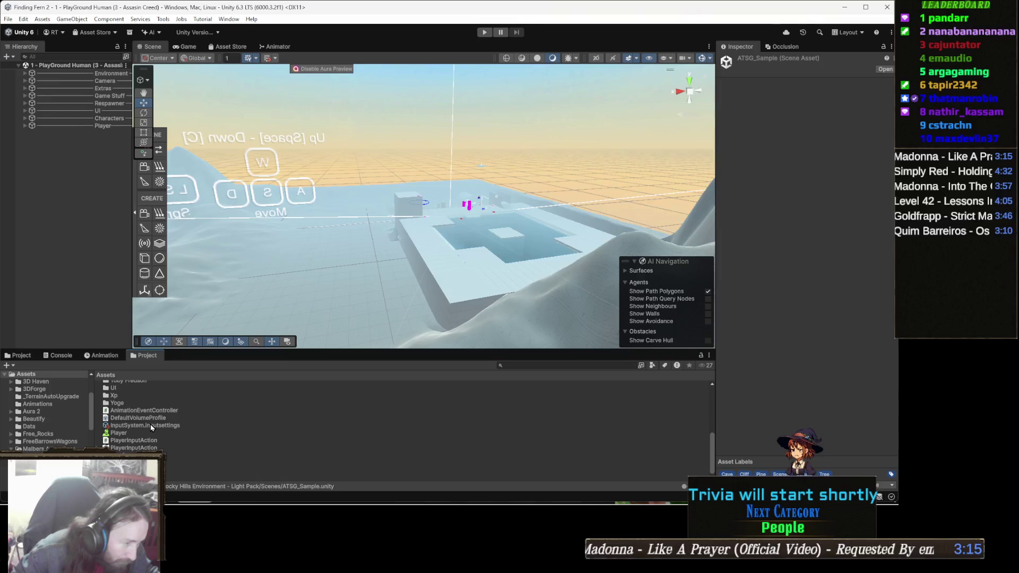
scroll(151, 436, up, 2)
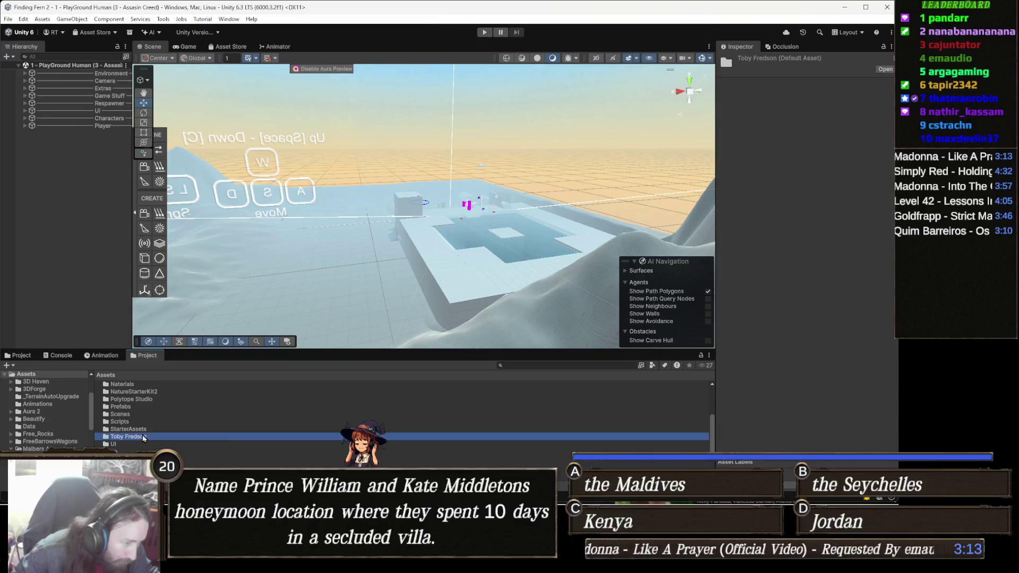
double_click(145, 437)
double_click(145, 386)
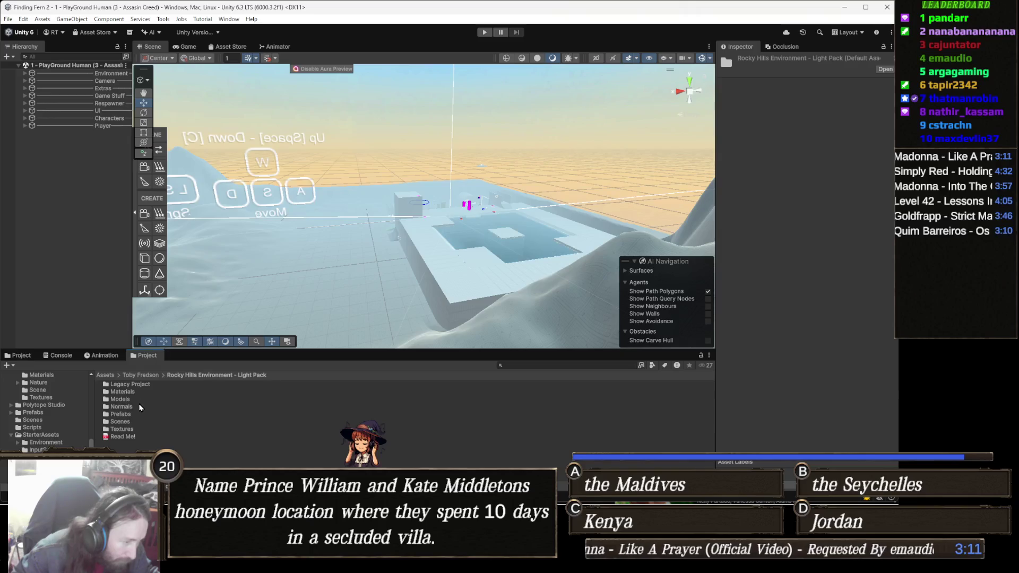
double_click(132, 420)
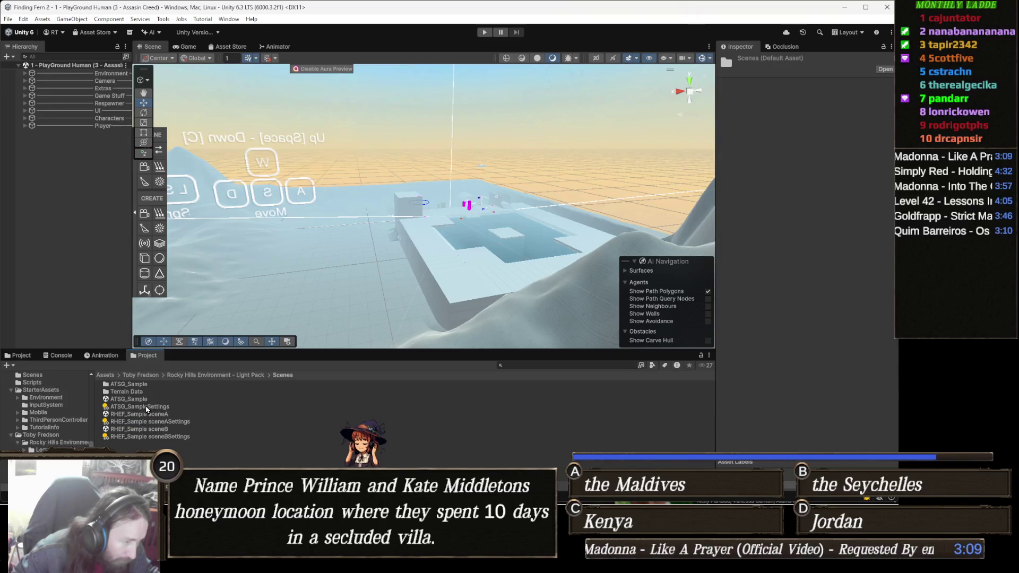
double_click(142, 400)
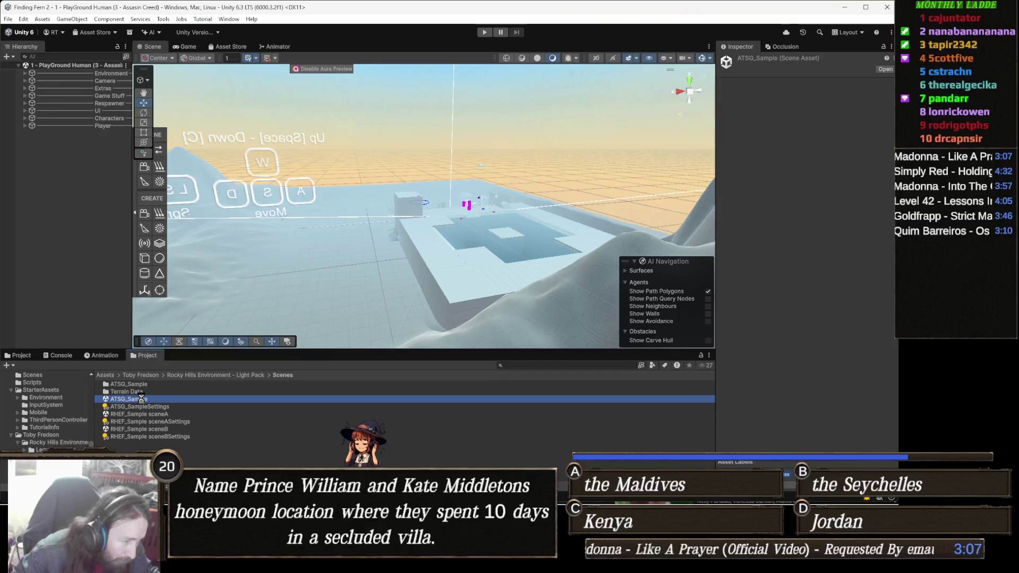
click(484, 32)
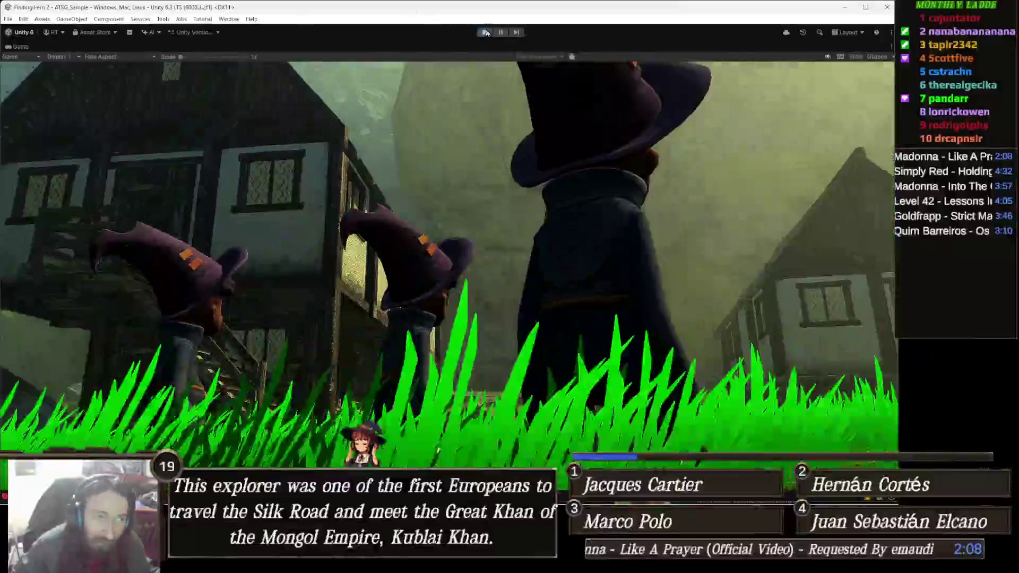
- Exit Play mode on the ATSG_Sample village and bring the YouTube browser window forward
click(485, 33)
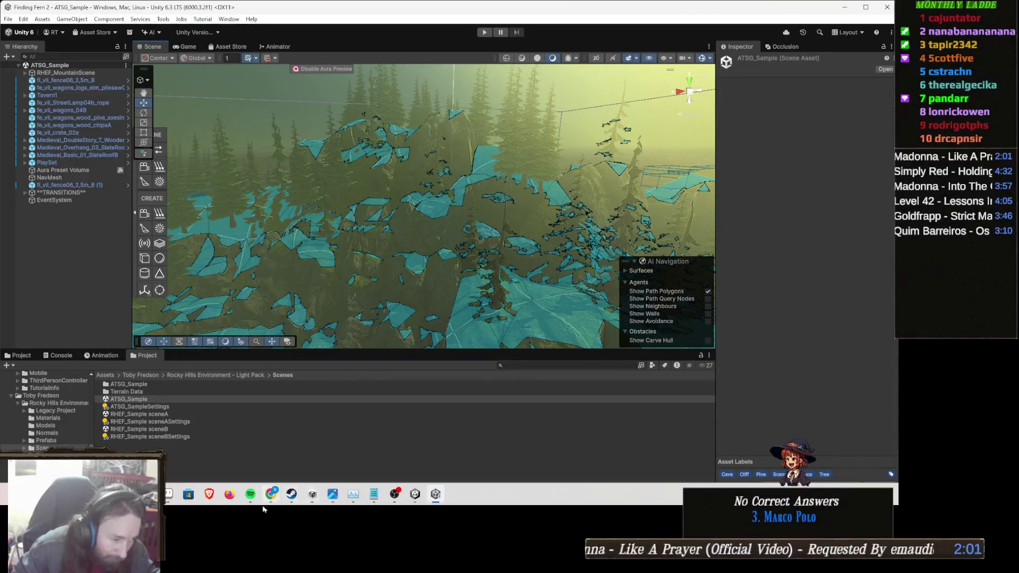
mouse_move(279, 501)
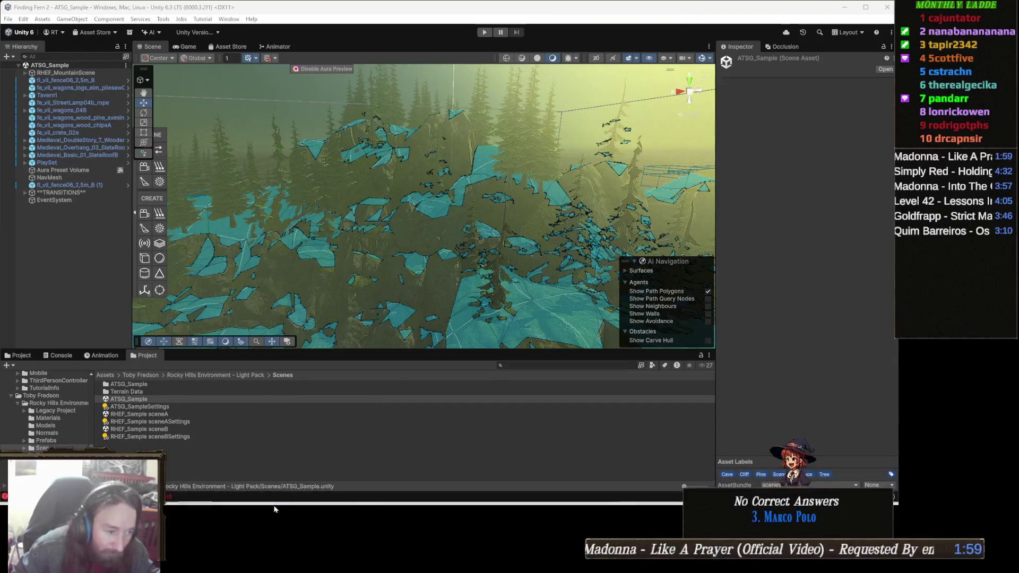
click(324, 448)
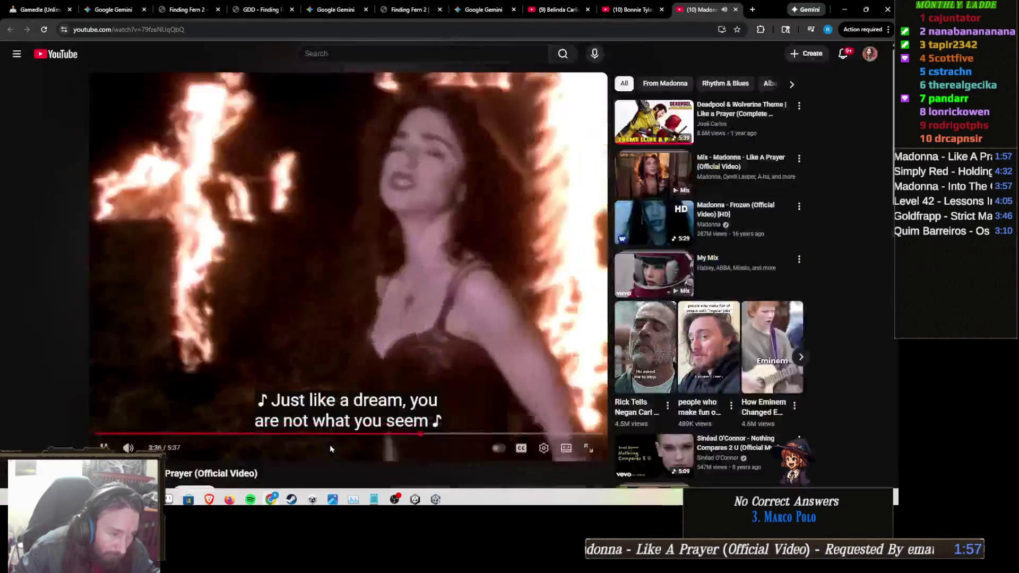
- Close the Madonna, Belinda Carlisle and Bonnie Tyler video tabs, returning to the Finding Fern 2 GDD
click(736, 10)
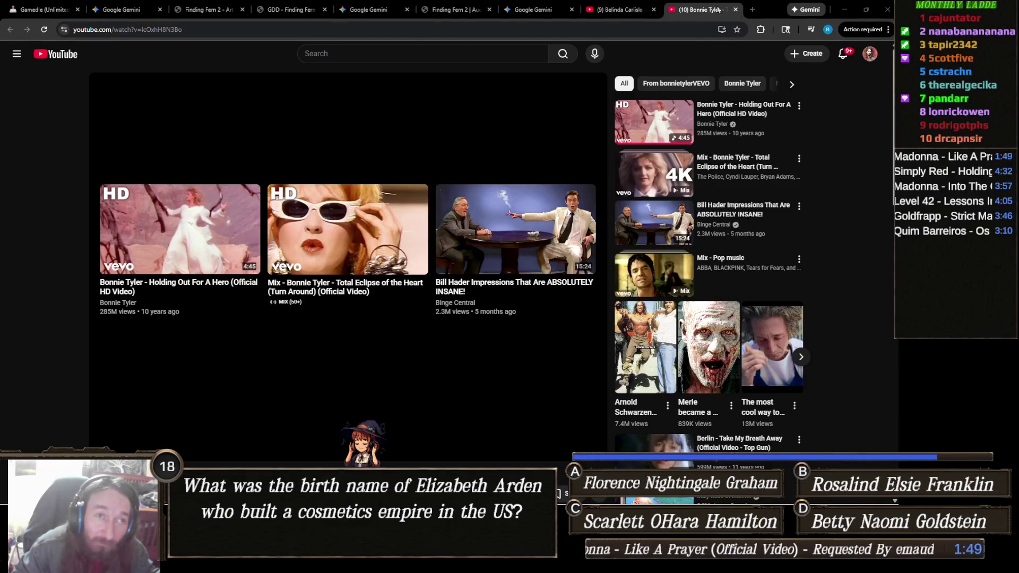
click(654, 10)
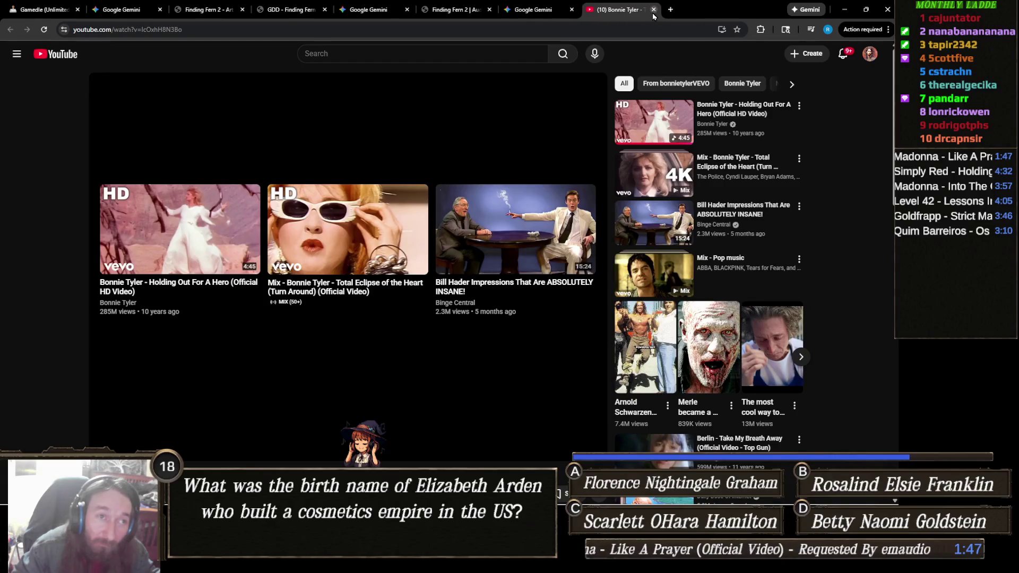
click(654, 10)
click(327, 10)
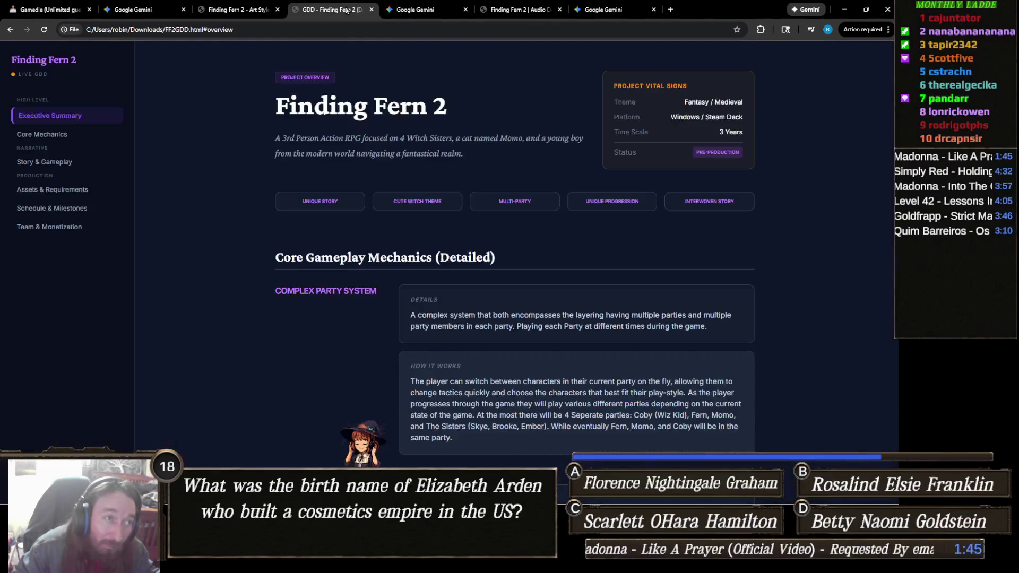
- In the Finding Fern 2 Art Style Guide, expand the Fern character card under Character Art
click(232, 12)
scroll(611, 261, up, 10)
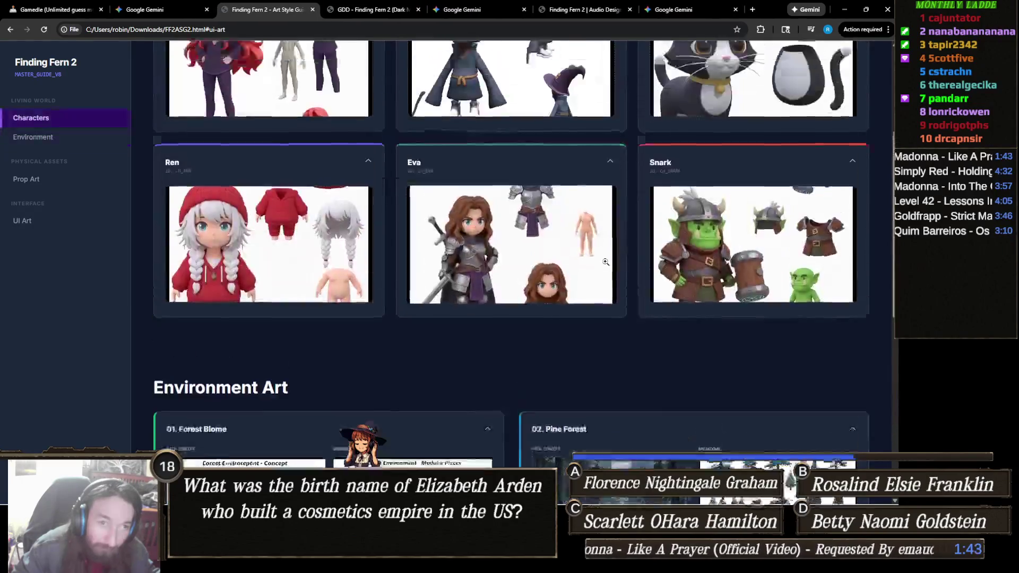
scroll(611, 262, down, 2)
scroll(639, 250, up, 3)
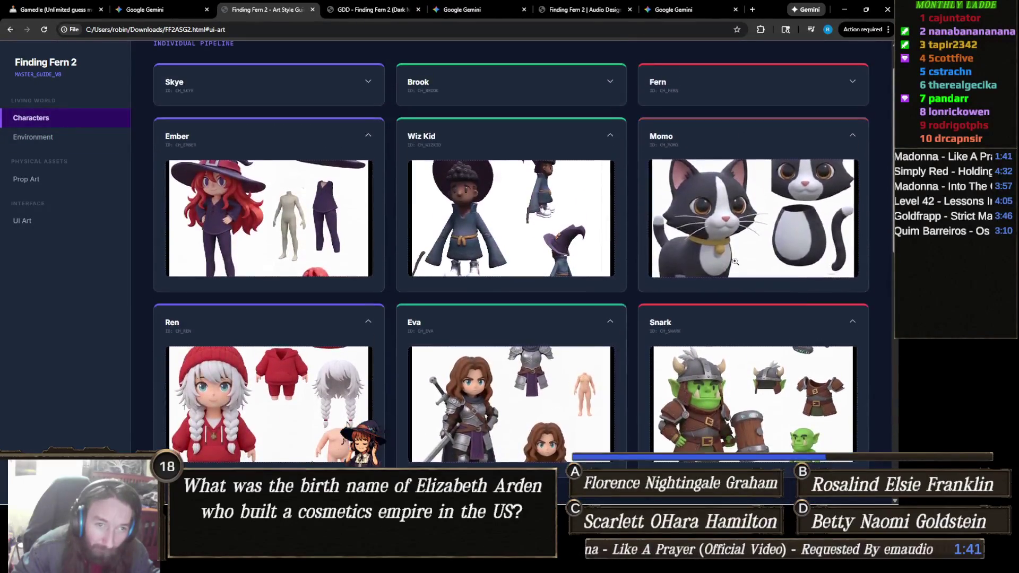
click(675, 122)
- View Eva's character sheet image enlarged, then close it
scroll(421, 441, down, 4)
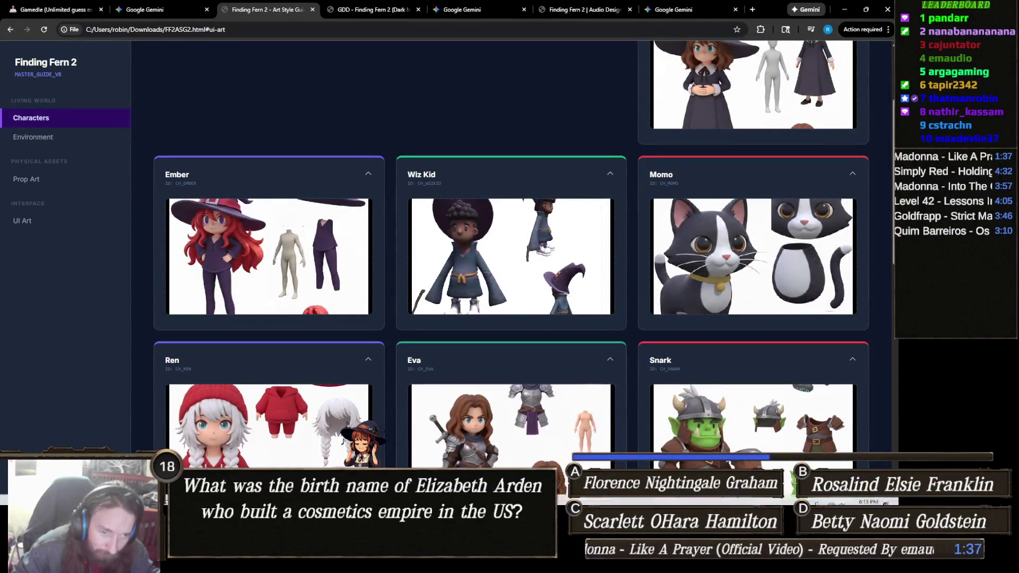
scroll(530, 295, down, 2)
click(531, 295)
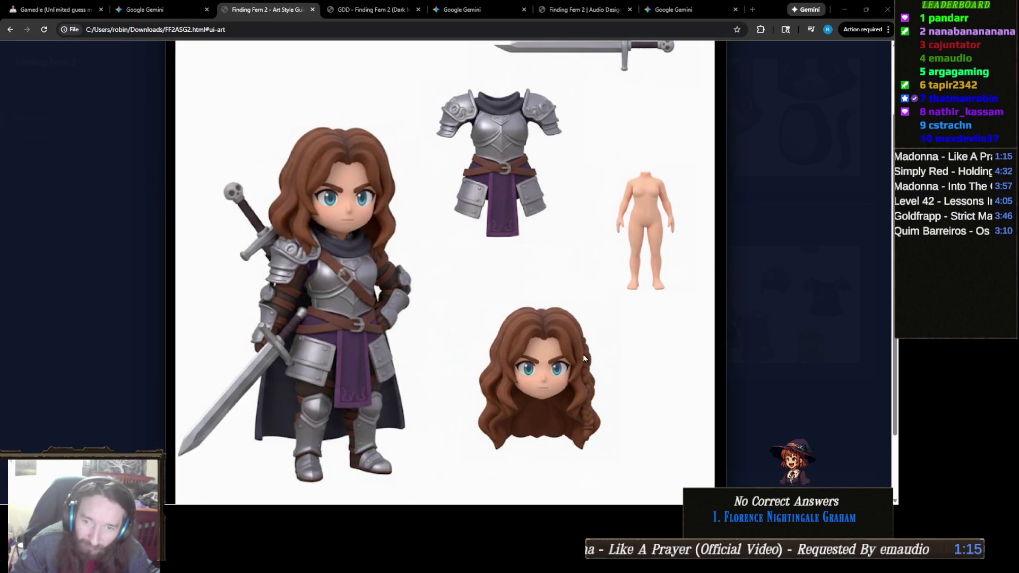
click(733, 336)
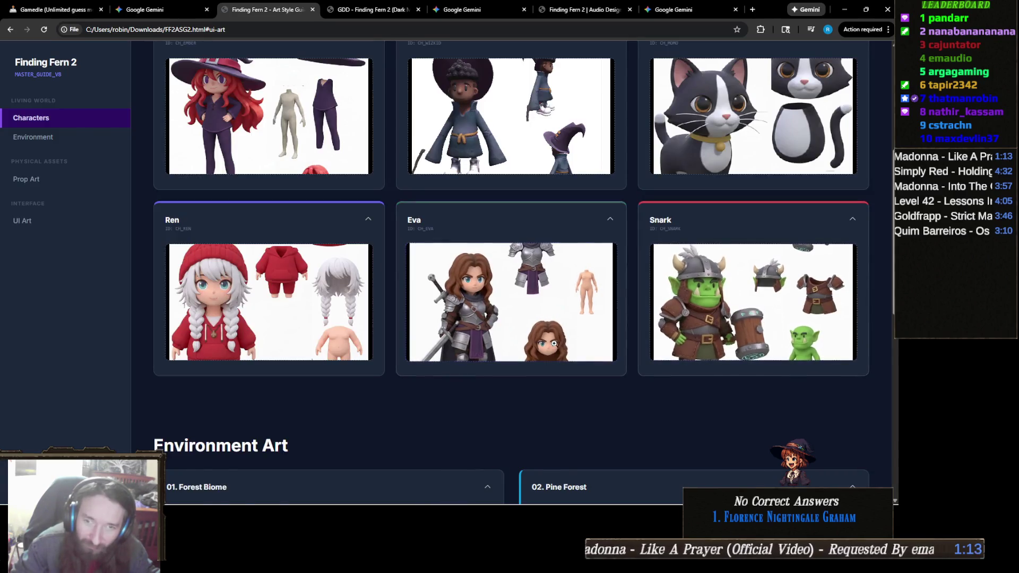
- Scroll back up the style guide and bring up the Finding Fern 2 audio design document
scroll(557, 340, up, 1)
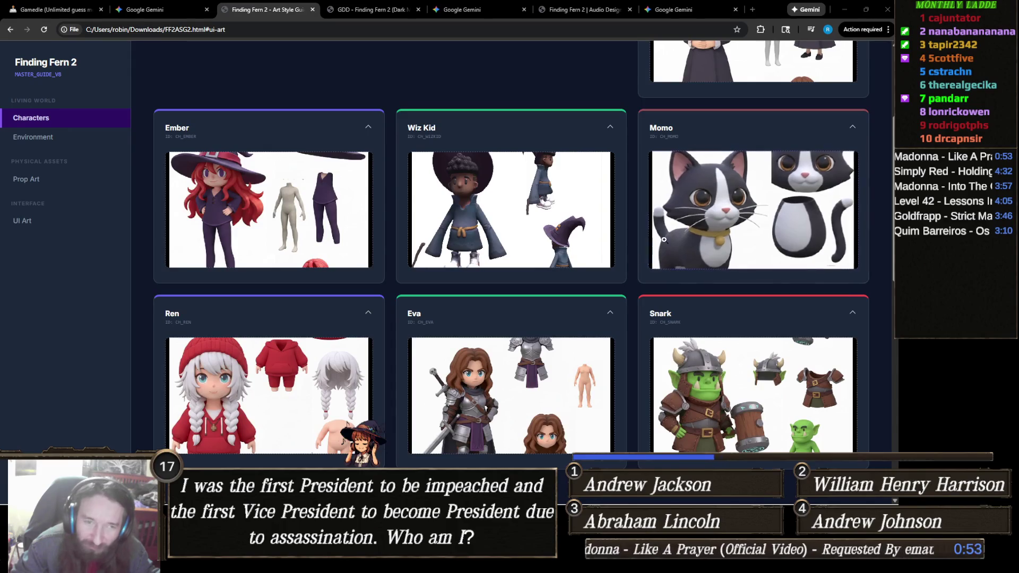
scroll(849, 149, up, 2)
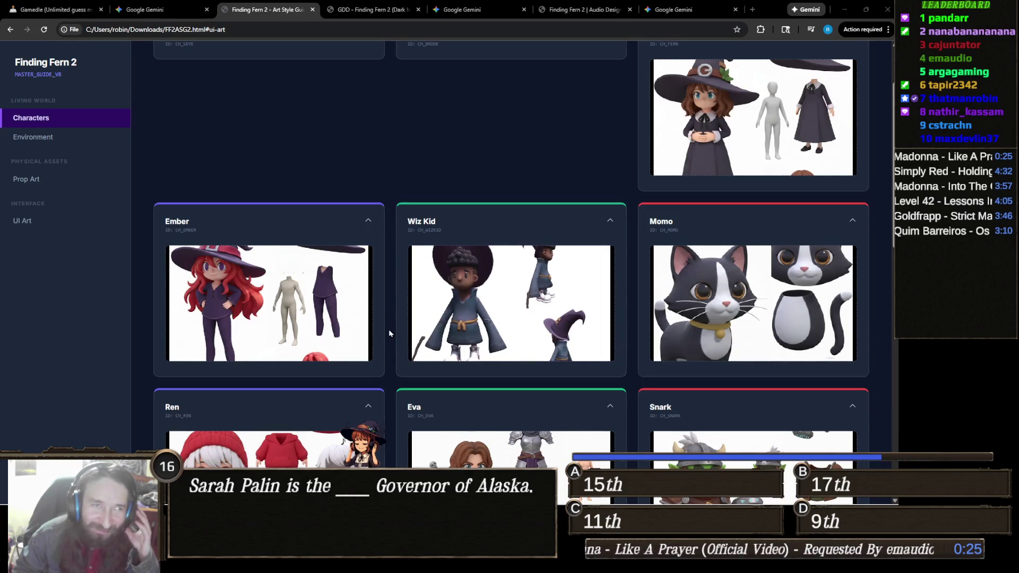
scroll(459, 223, up, 2)
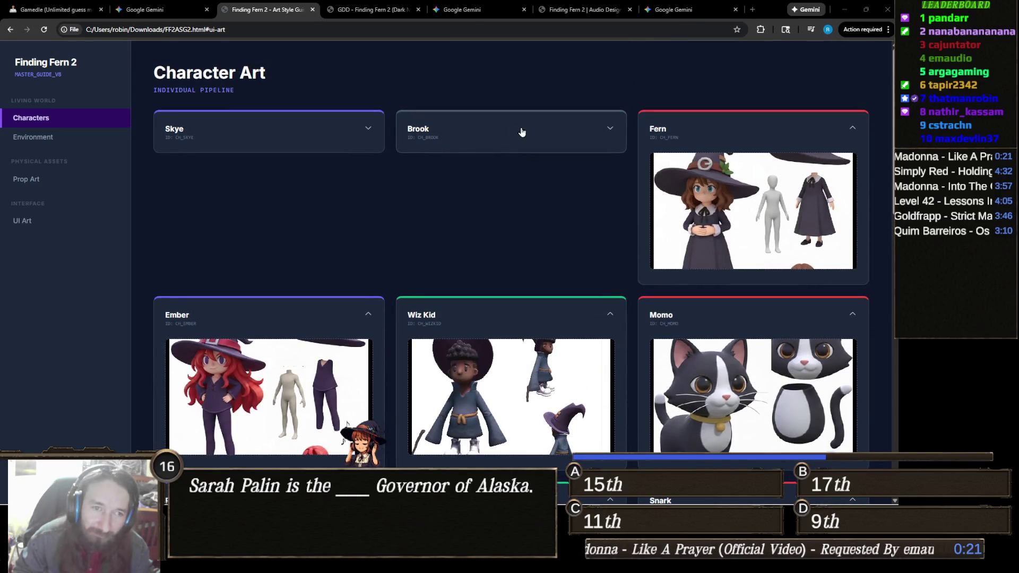
click(596, 9)
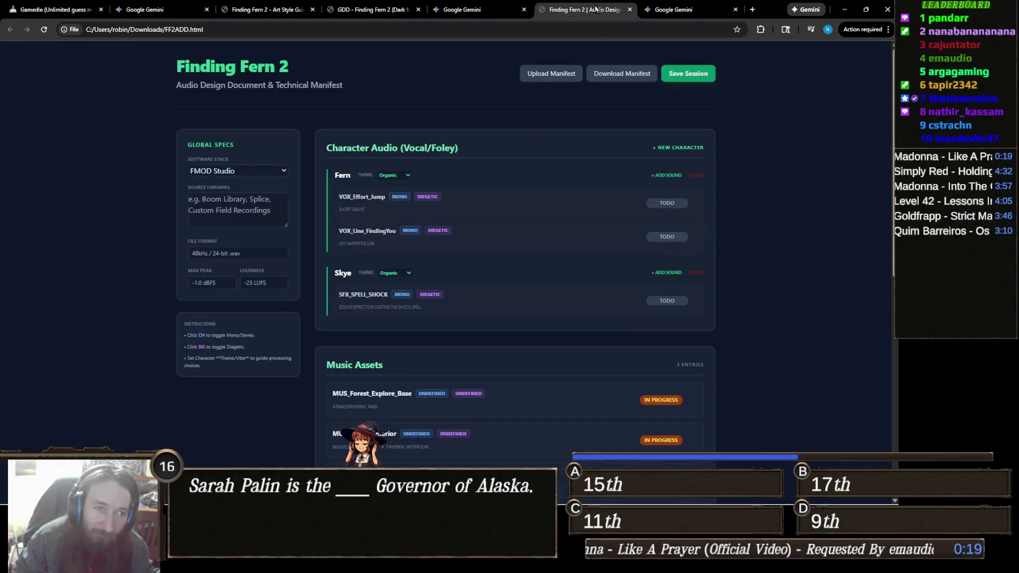
scroll(527, 204, down, 3)
scroll(527, 204, up, 3)
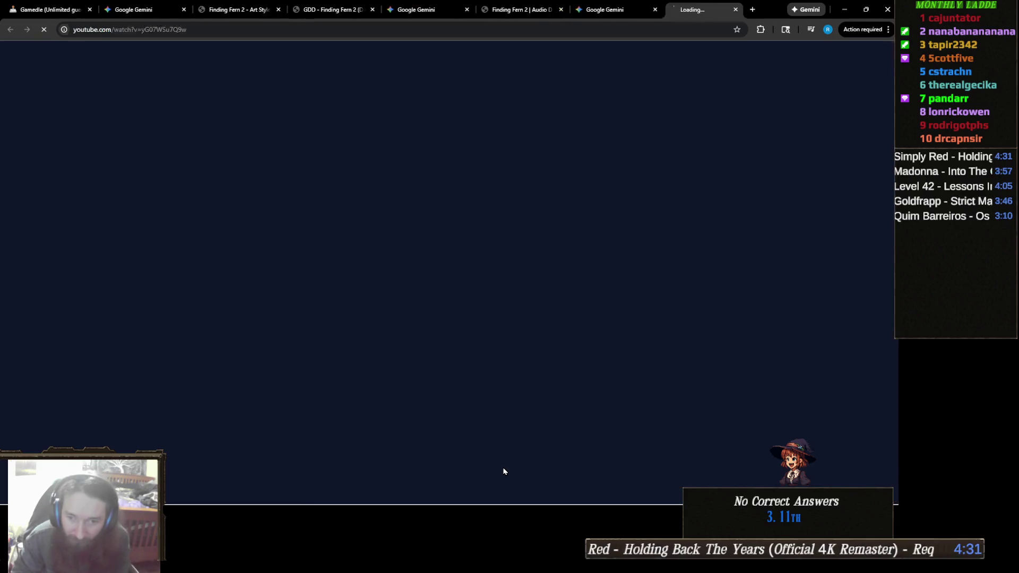
- Close the auto-opened Simply Red YouTube tab, leaving the Gemini Audio Design Doc active
middle_click(712, 12)
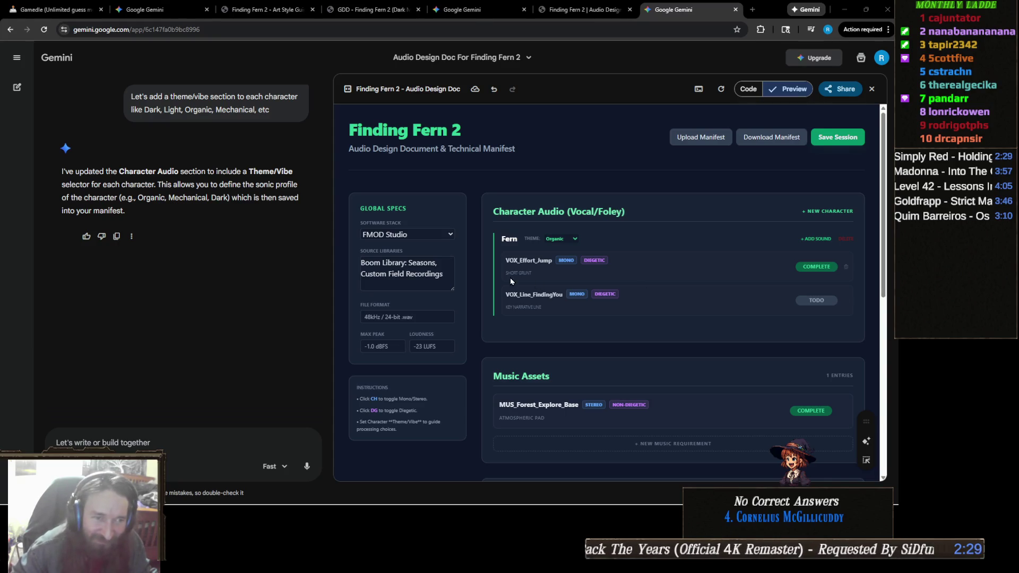
- Look over the Gemini audio design doc preview, then switch to the solved Fallout 2 Gamedle round
scroll(578, 279, down, 7)
scroll(577, 277, up, 10)
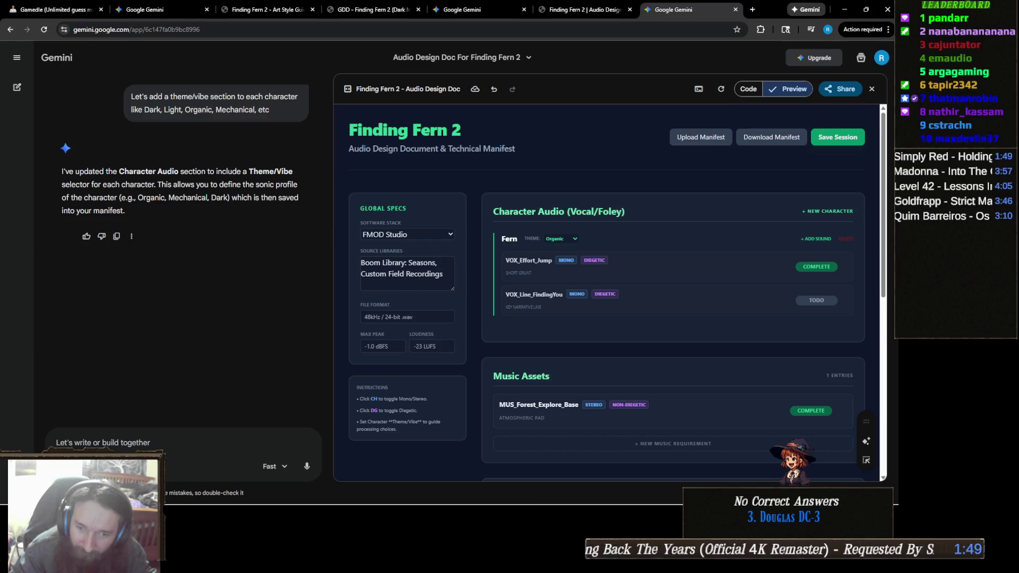
click(66, 11)
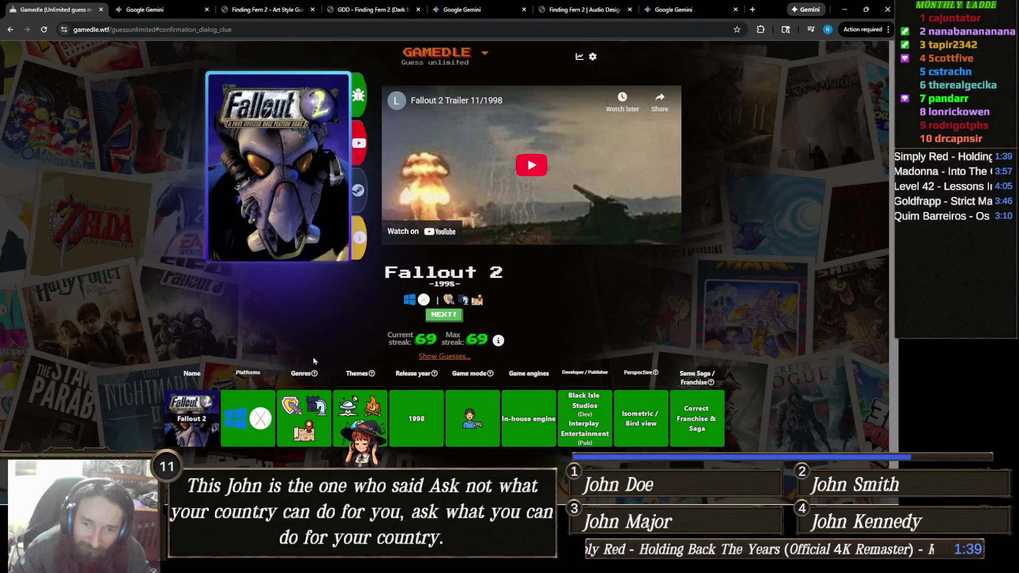
mouse_move(318, 375)
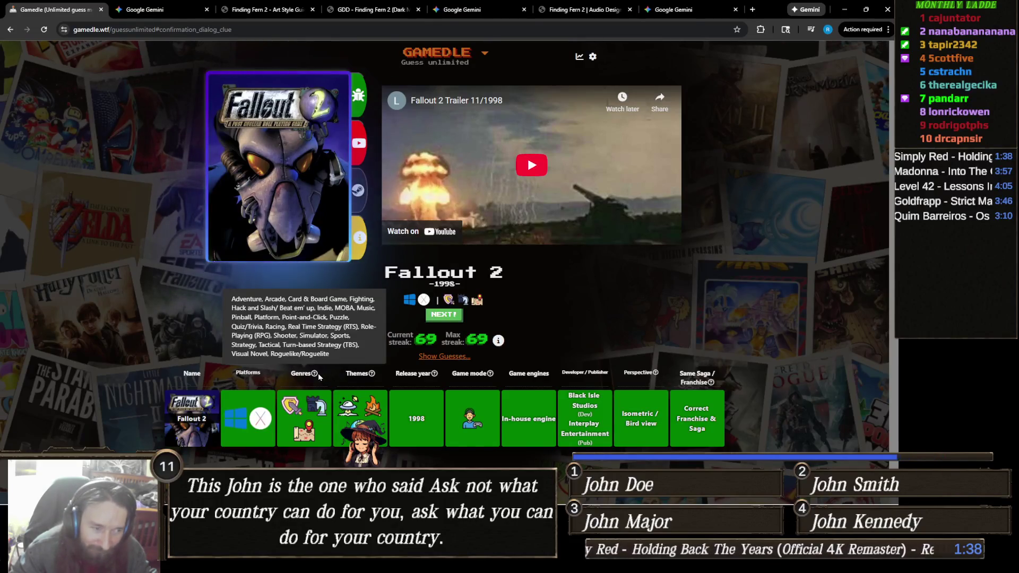
double_click(427, 340)
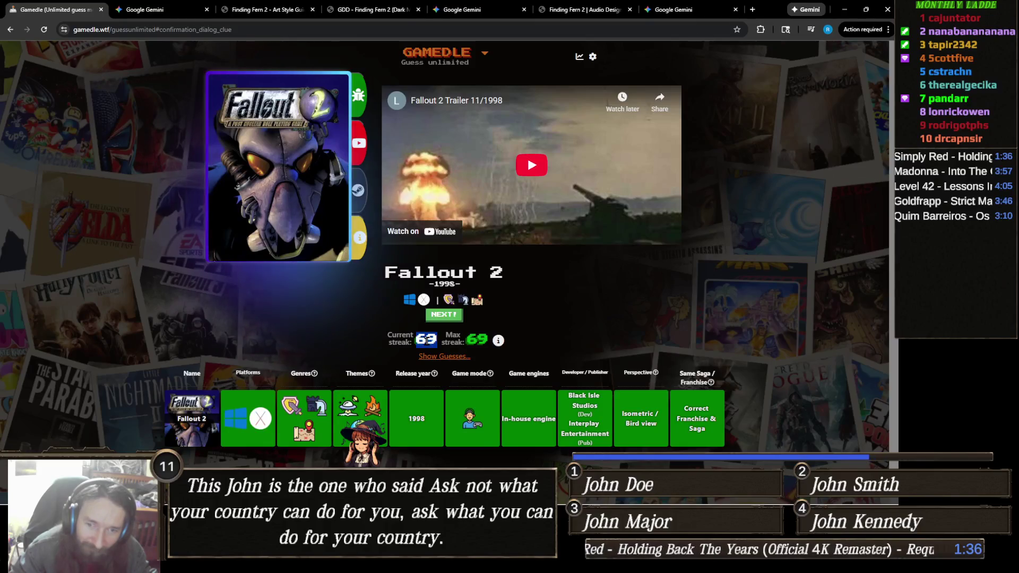
click(564, 345)
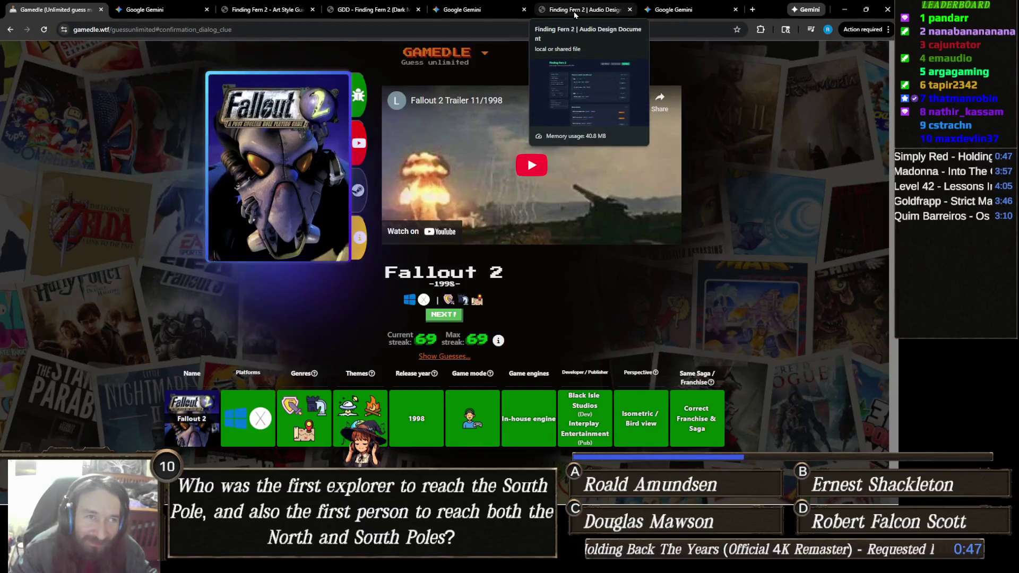
click(625, 6)
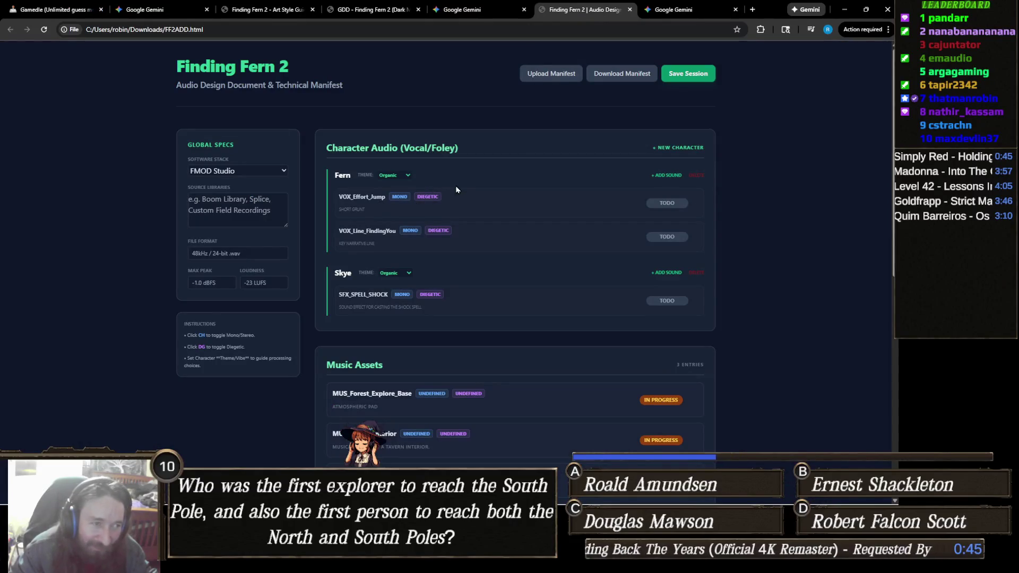
click(398, 176)
click(399, 178)
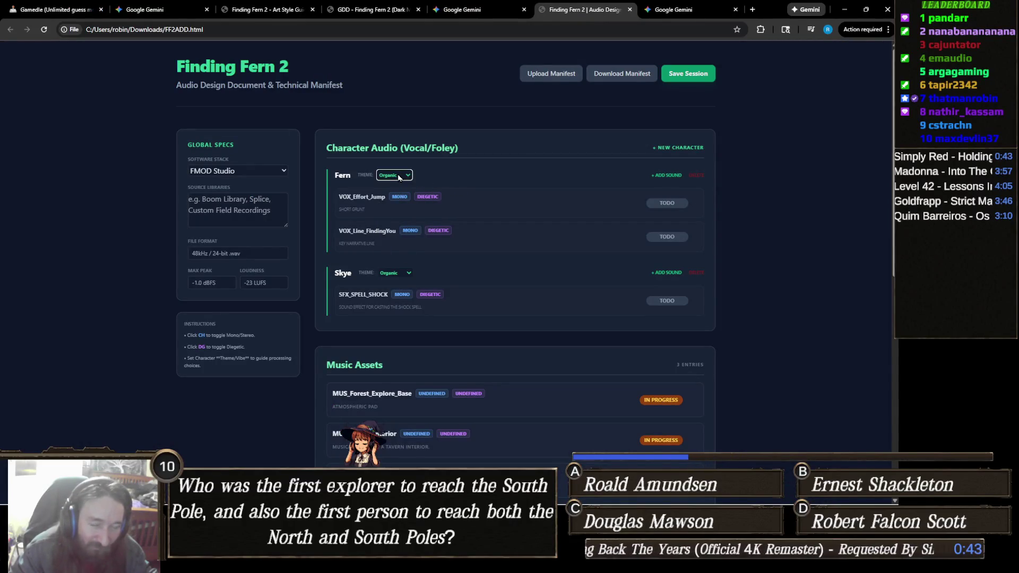
click(406, 274)
click(406, 275)
scroll(501, 273, down, 2)
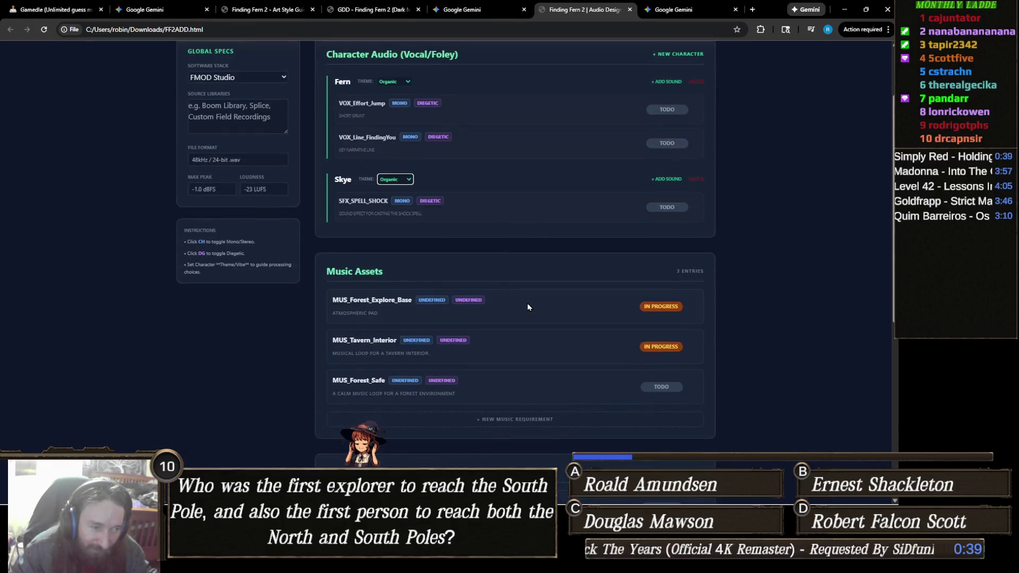
scroll(533, 307, down, 3)
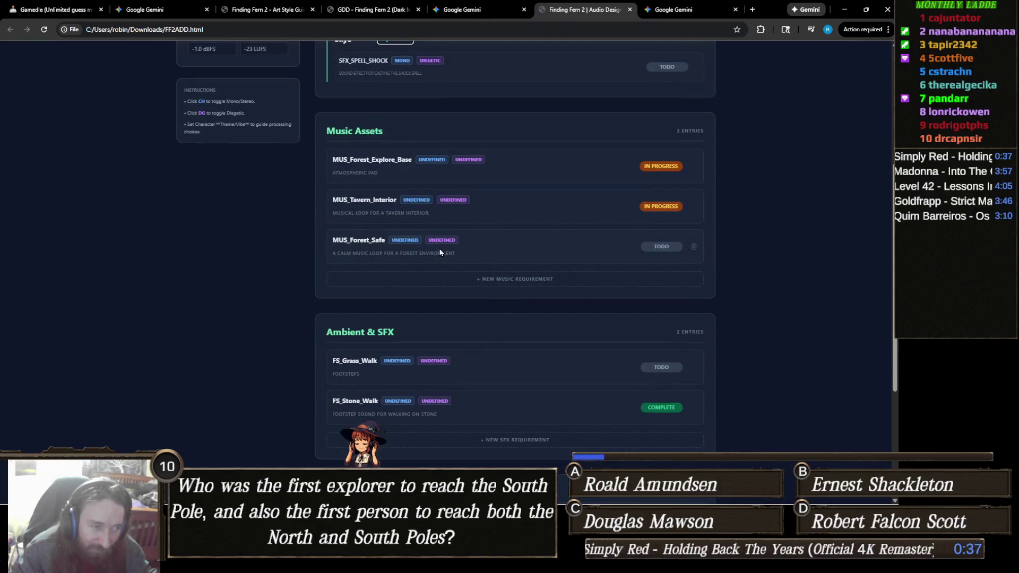
scroll(249, 253, up, 5)
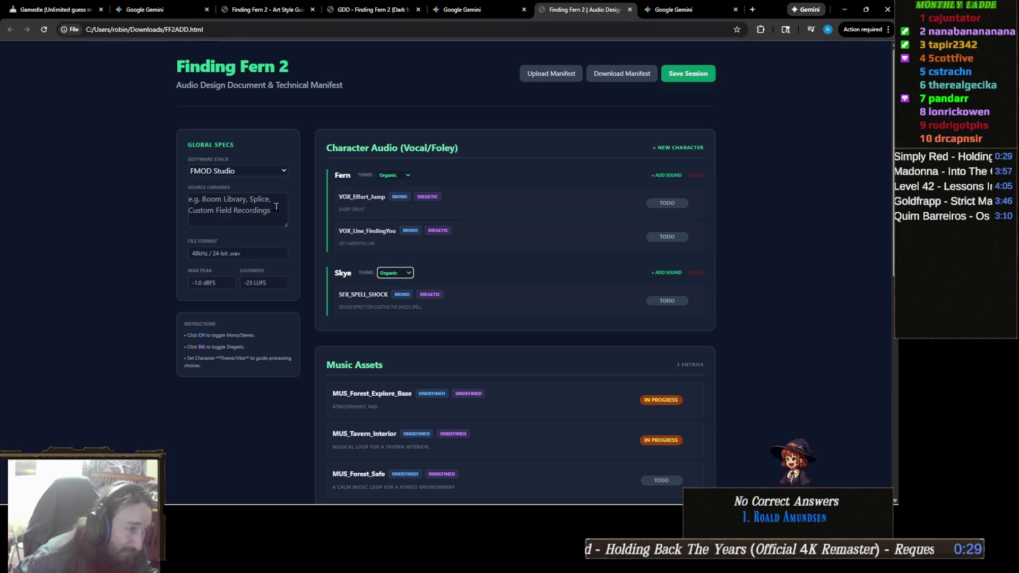
click(273, 210)
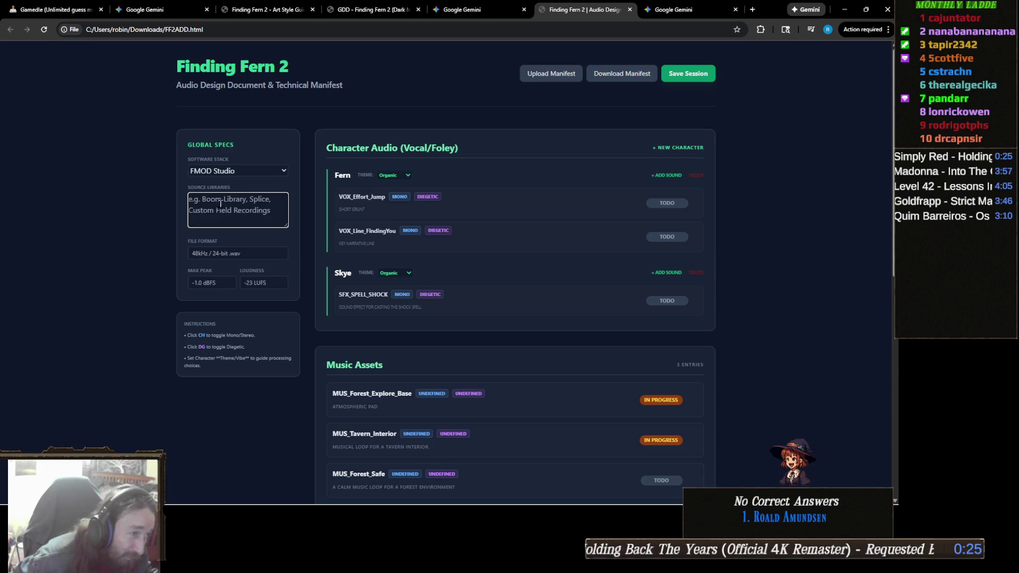
click(233, 181)
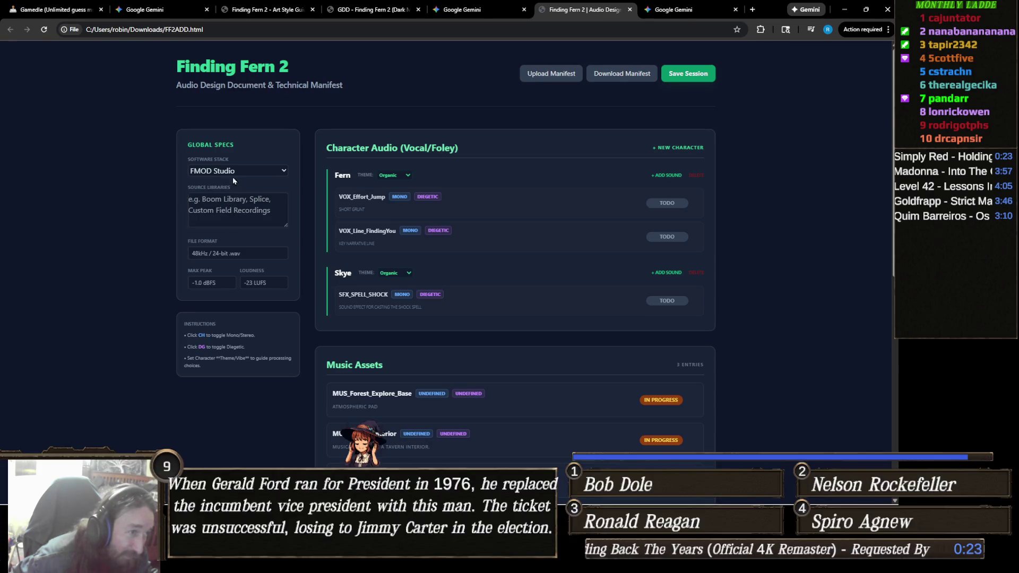
click(247, 172)
click(248, 173)
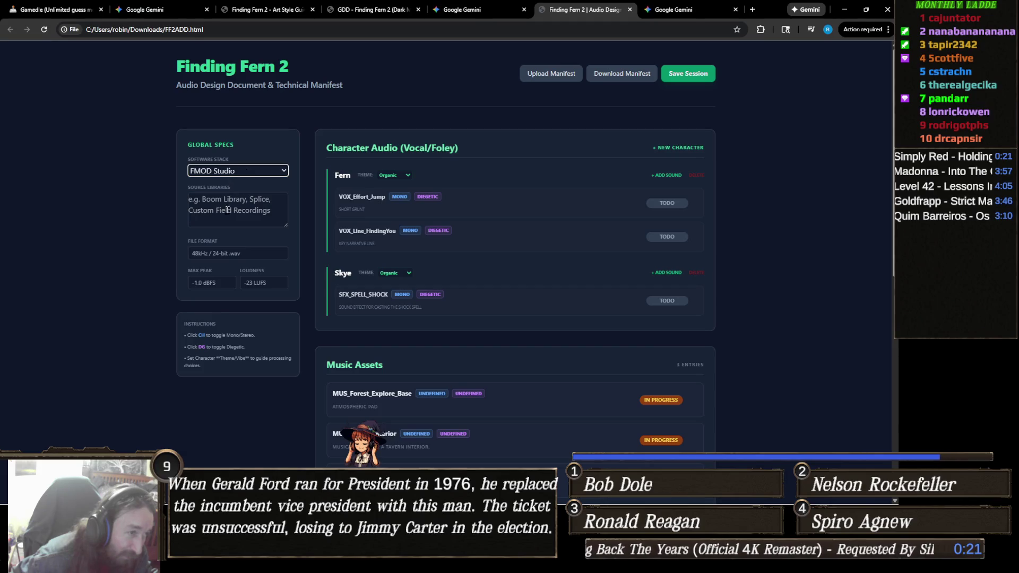